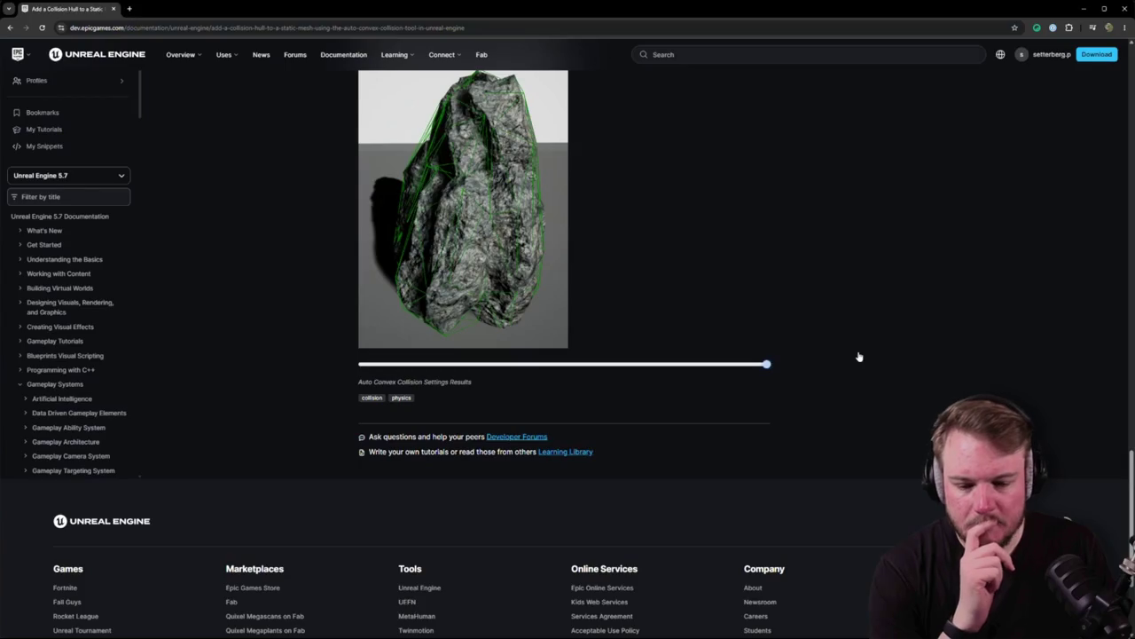
Scroll the Auto Convex Collision docs results, then minimize the browser back to the rock mesh editor
{"action": "scroll", "coordinate": [826, 363], "scroll_direction": "up", "scroll_amount": 3}
{"action": "scroll", "coordinate": [624, 364], "scroll_direction": "up", "scroll_amount": 2}
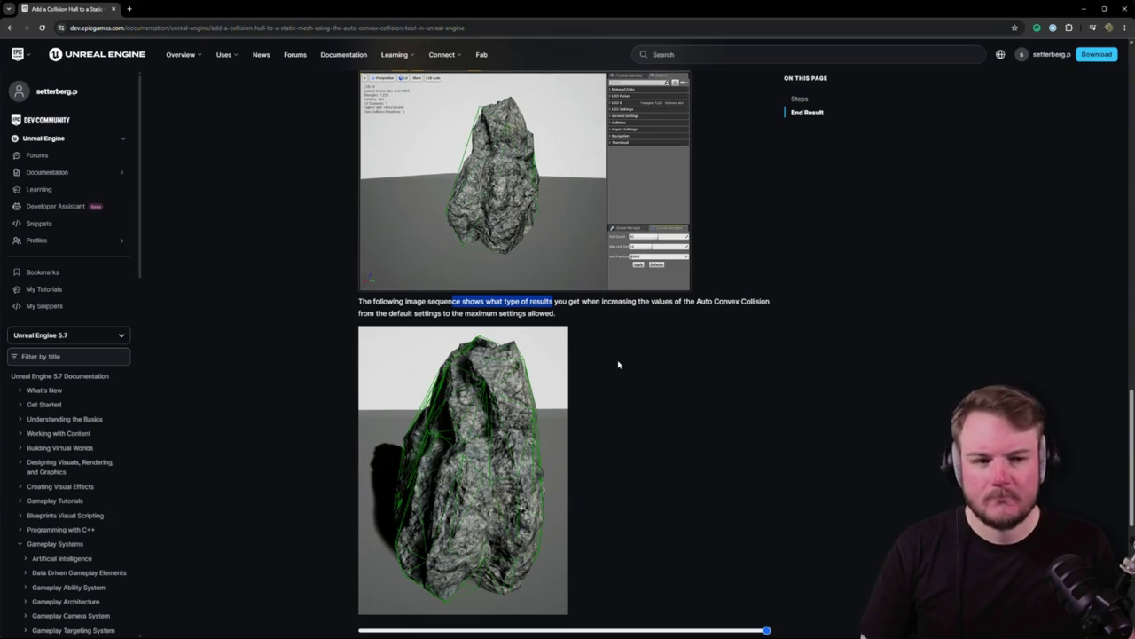
{"action": "left_click", "coordinate": [1084, 8]}
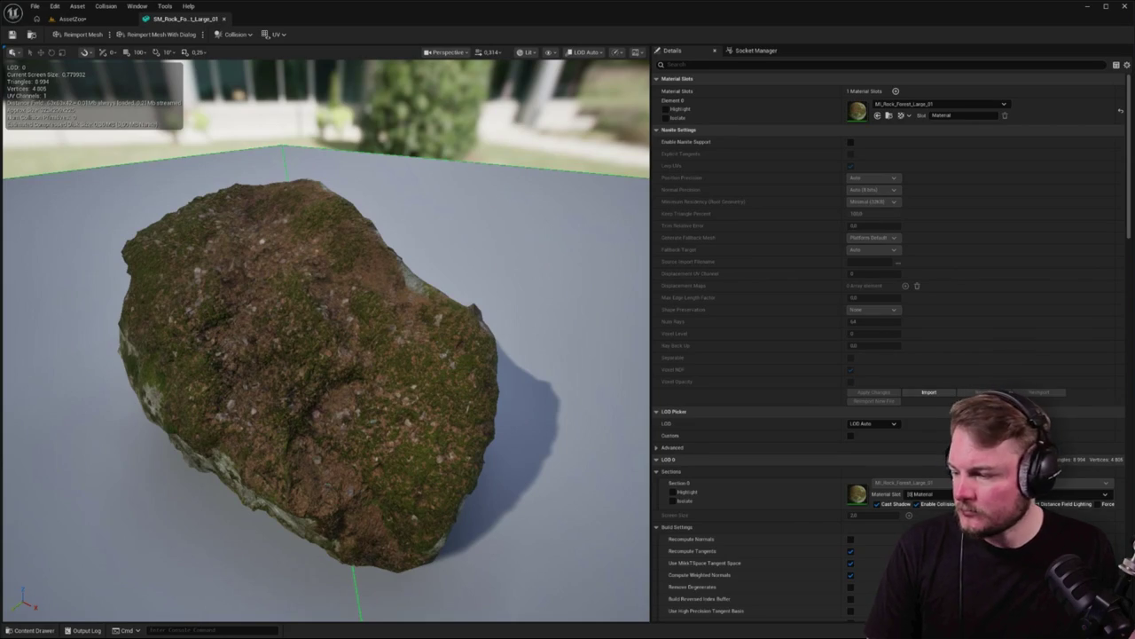
Start Auto Convex Collision on SM_Rock_Forest_Large_01 and dock the Convex Decomposition panel below Details
{"action": "left_click", "coordinate": [232, 34]}
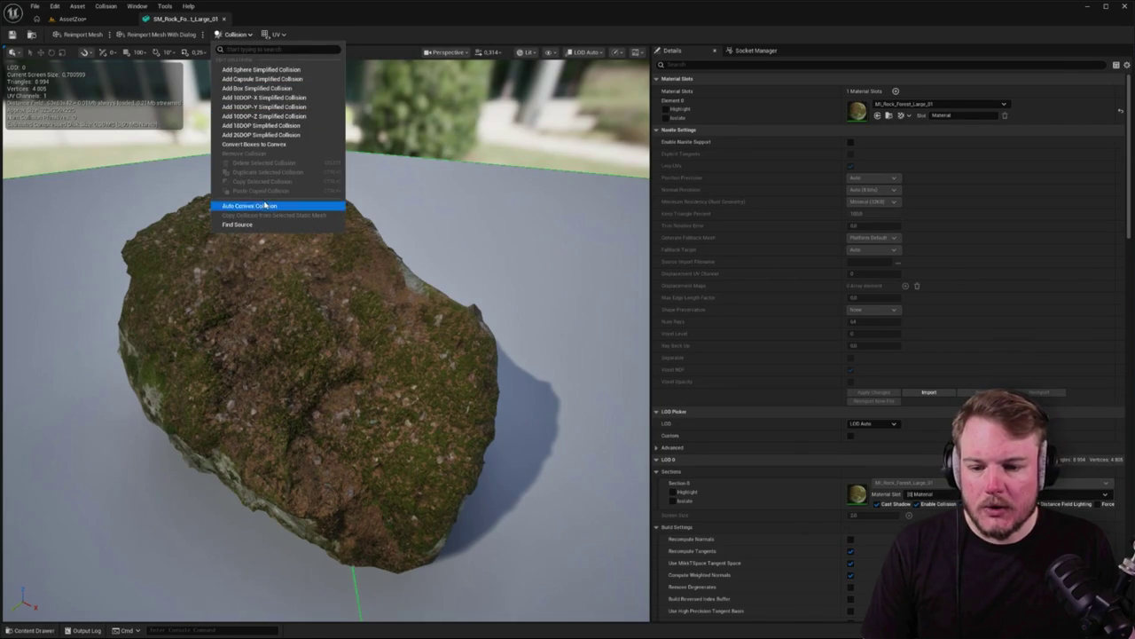
{"action": "left_click", "coordinate": [265, 205]}
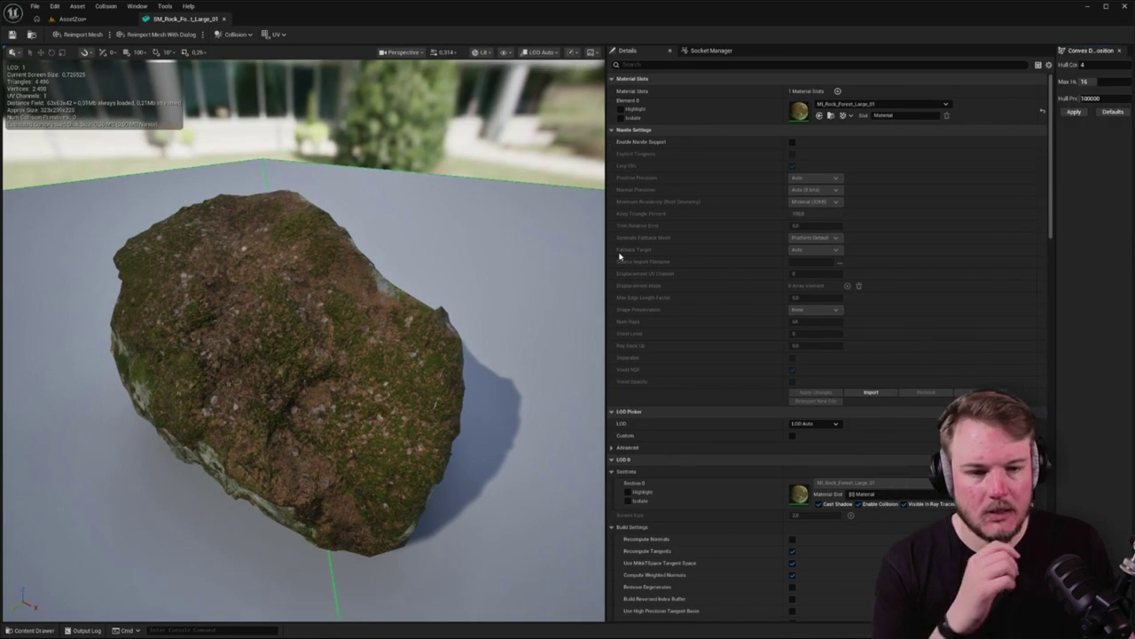
{"action": "mouse_move", "coordinate": [1053, 81]}
{"action": "left_mouse_down"}
{"action": "mouse_move", "coordinate": [917, 81]}
{"action": "mouse_move", "coordinate": [824, 577]}
{"action": "mouse_move", "coordinate": [828, 610]}
{"action": "left_mouse_up"}
{"action": "mouse_move", "coordinate": [854, 352]}
{"action": "left_mouse_down"}
{"action": "mouse_move", "coordinate": [839, 479]}
{"action": "mouse_move", "coordinate": [796, 519]}
{"action": "left_mouse_up"}
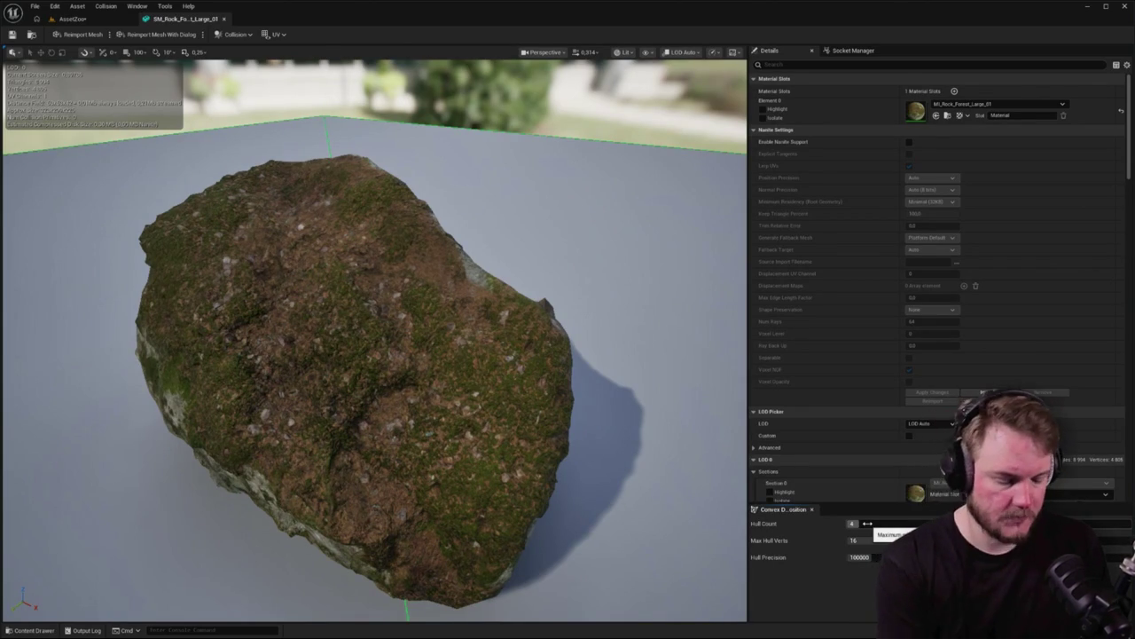
{"action": "left_click", "coordinate": [868, 523]}
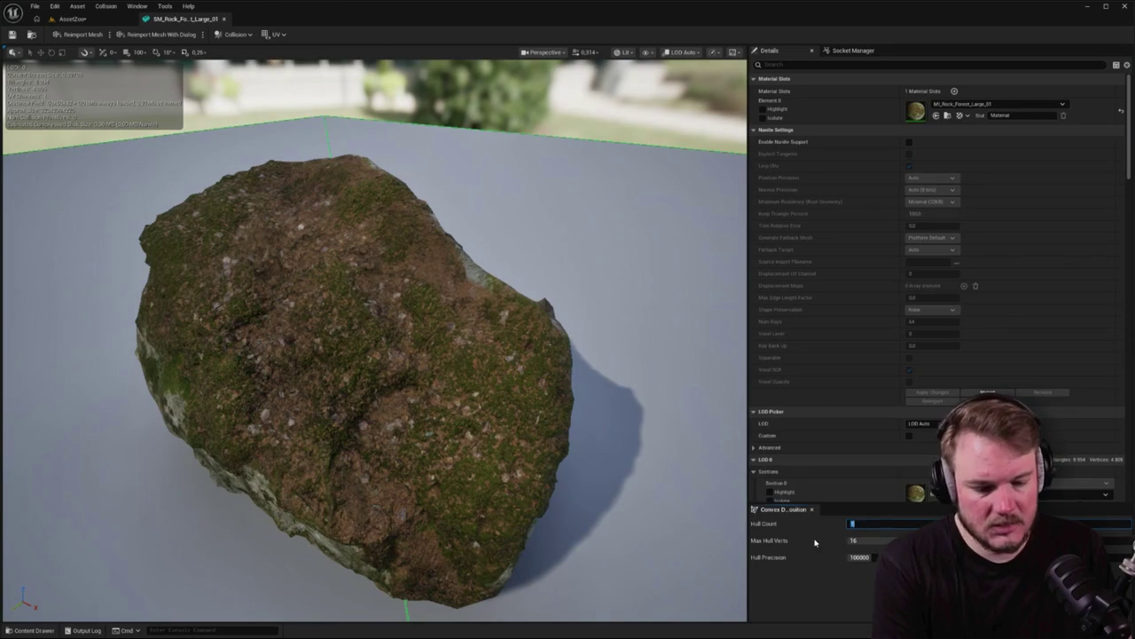
Set Hull Count 1, Max Hull Verts 32 and Hull Precision 100000 for the rock's convex decomposition
{"action": "key", "text": "Return"}
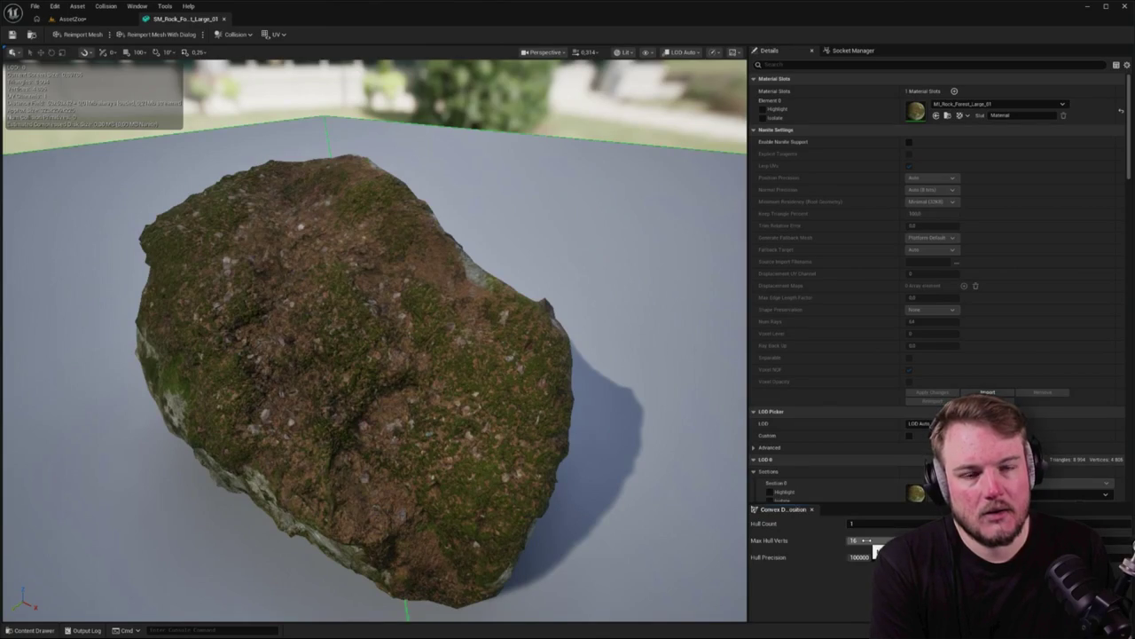
{"action": "left_click", "coordinate": [868, 541]}
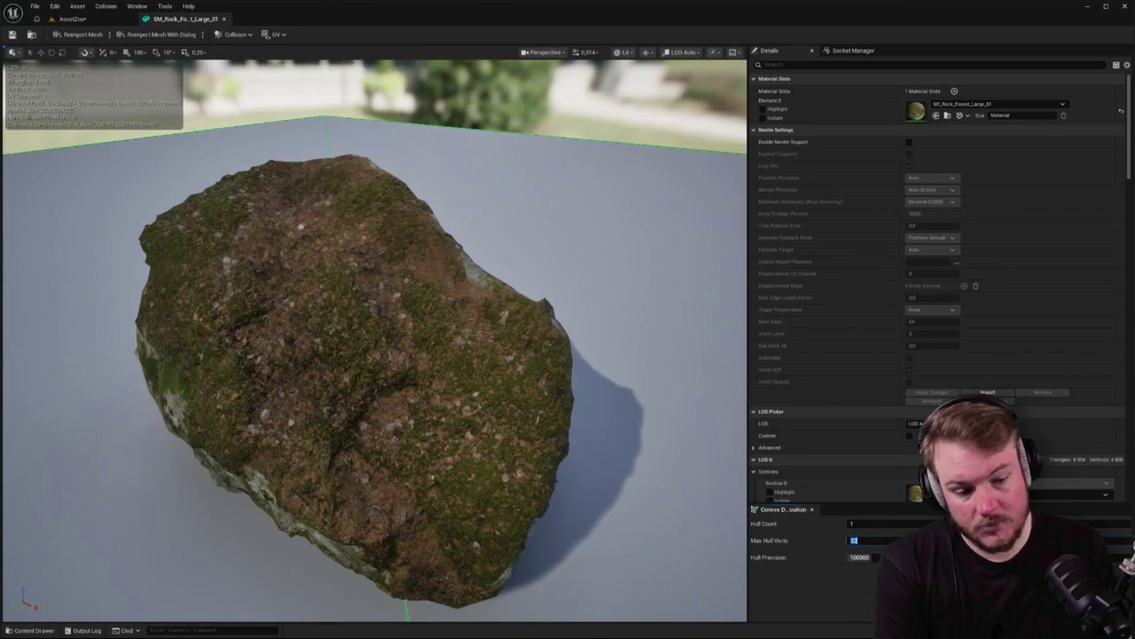
{"action": "key", "text": "Return"}
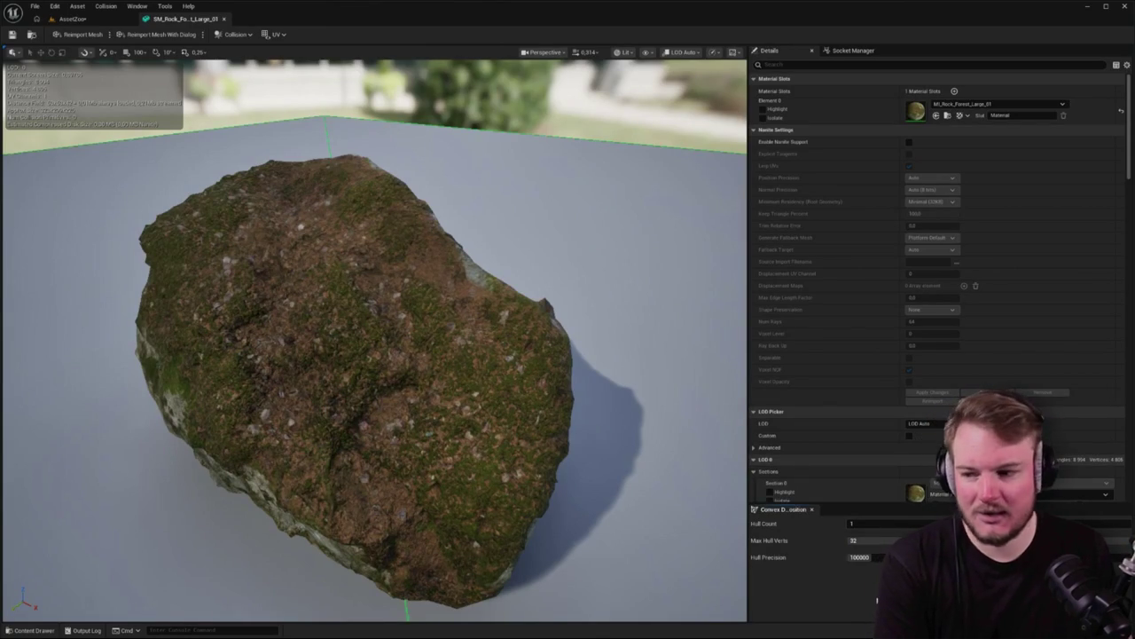
{"action": "left_click", "coordinate": [856, 557]}
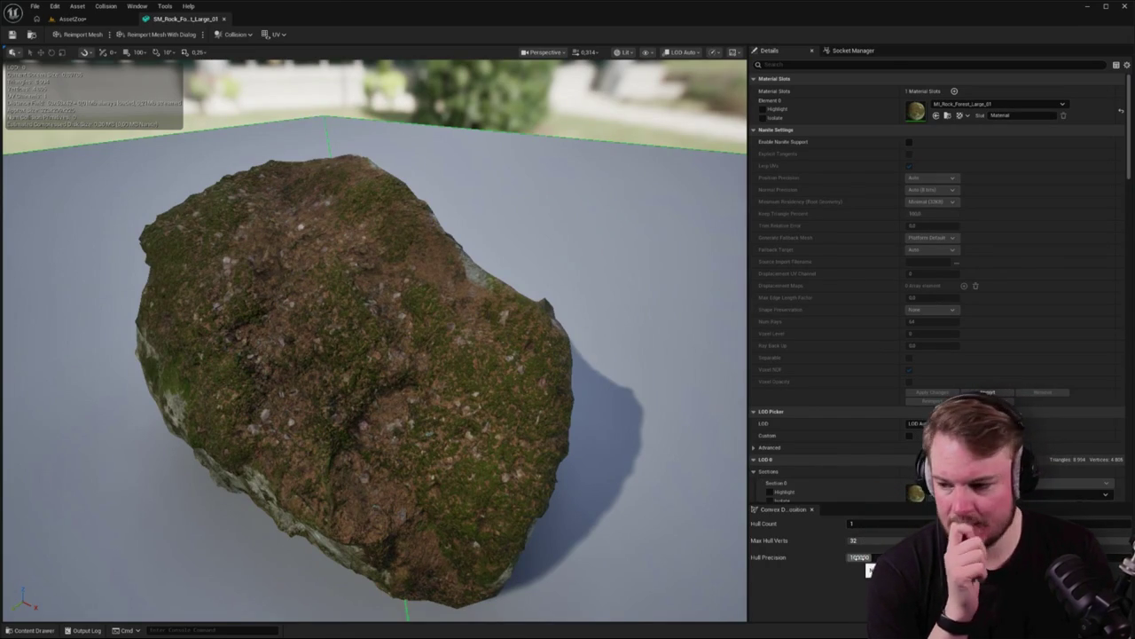
{"action": "key", "text": "Return"}
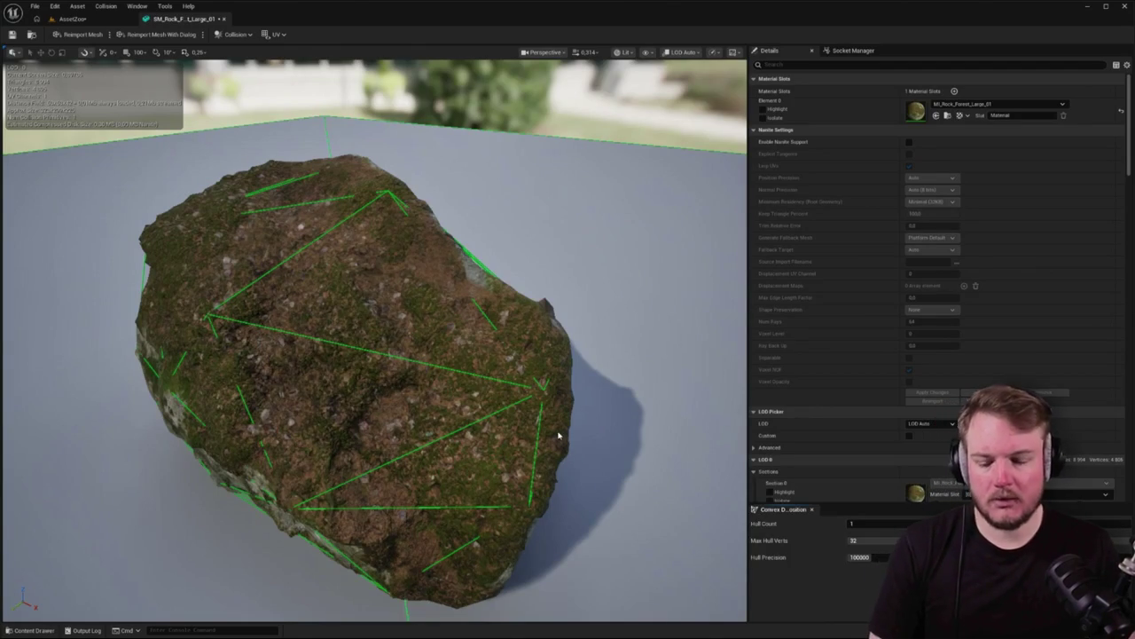
Switch the rock viewport to the Player Collision view mode with Unlit shading
{"action": "left_click", "coordinate": [623, 52]}
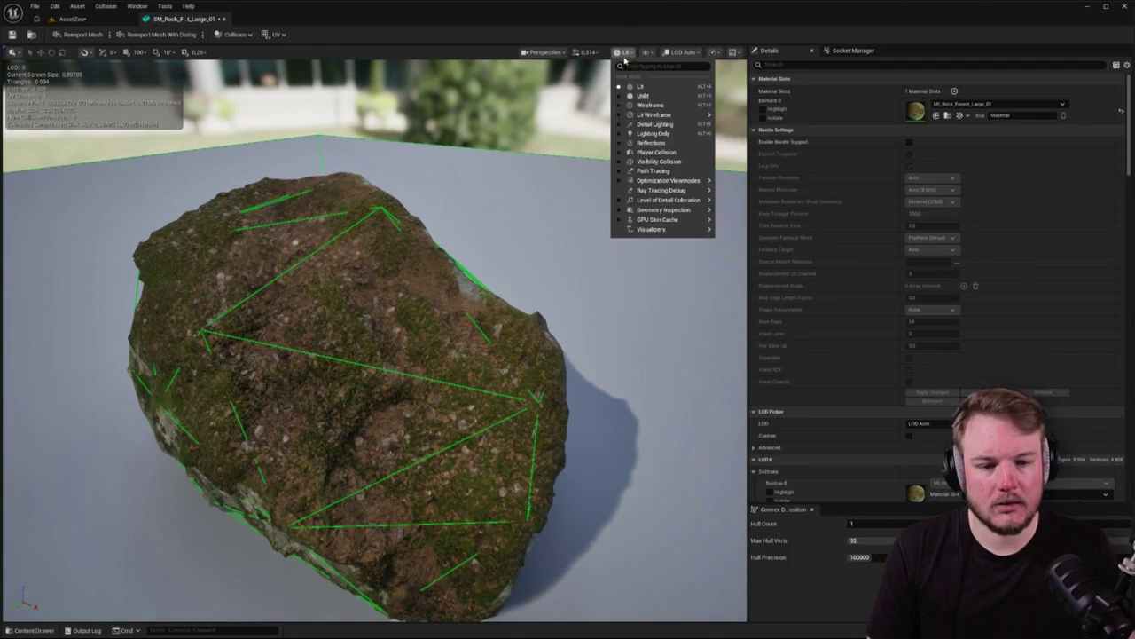
{"action": "left_click", "coordinate": [638, 152]}
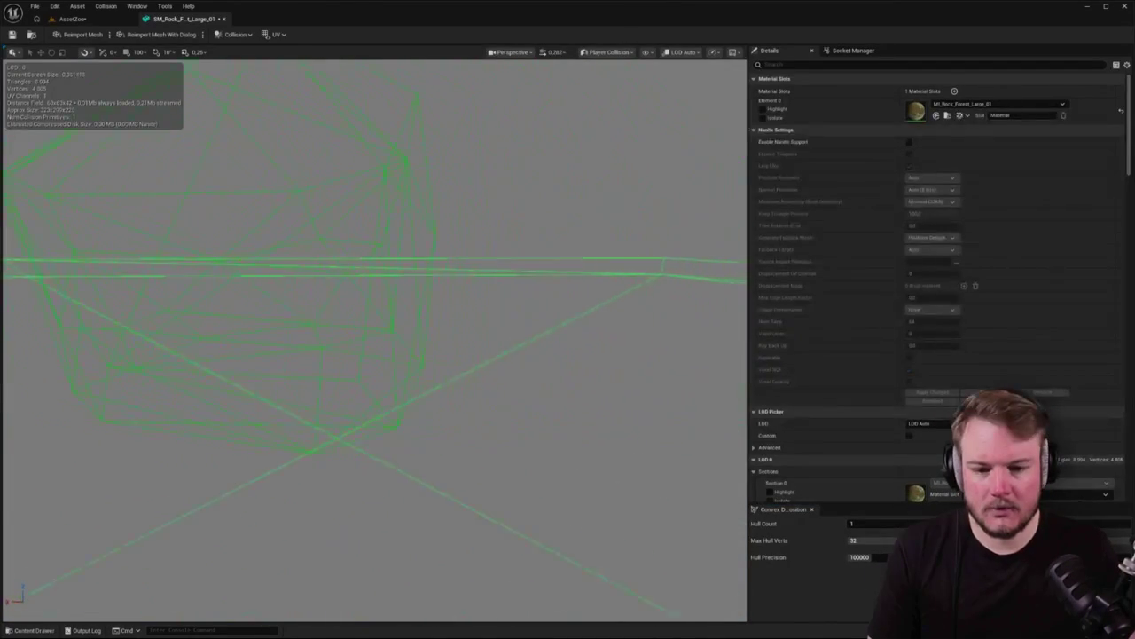
{"action": "key", "text": "alt+3"}
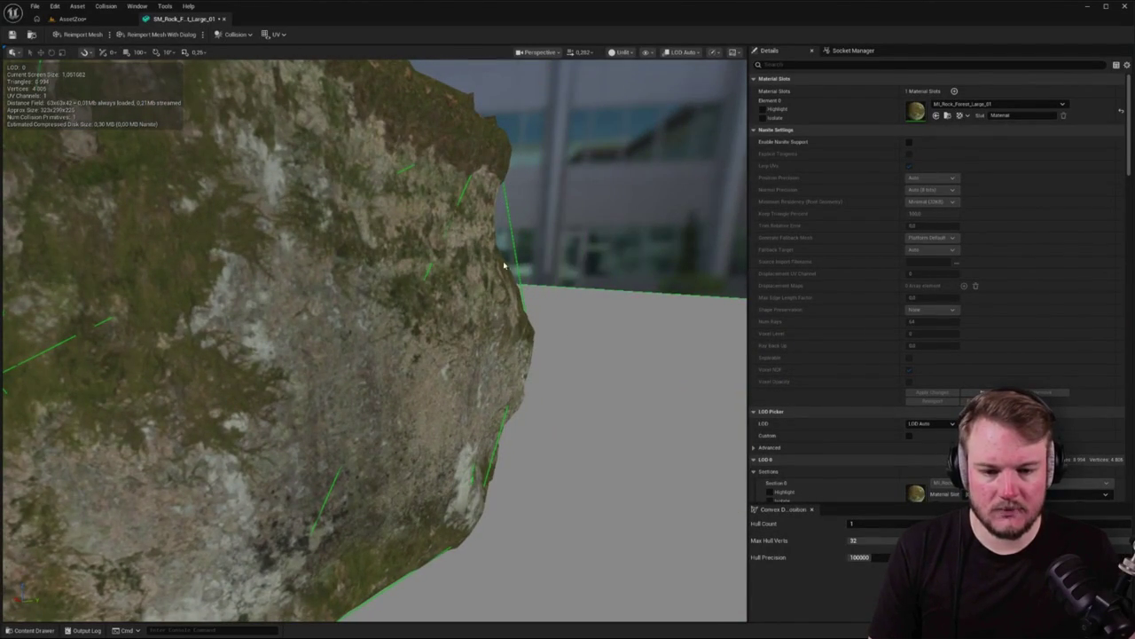
Orbit around the rock to inspect the hull from several sides, then return to the AssetZoo level
{"action": "left_click_drag", "start_coordinate": [504, 264], "coordinate": [502, 175]}
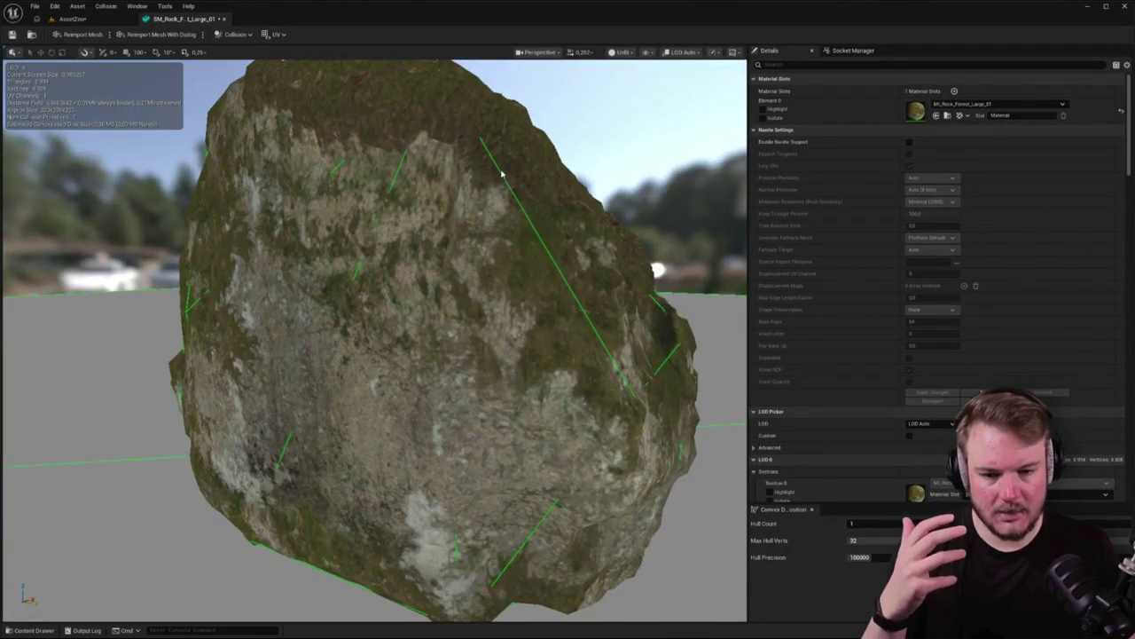
{"action": "mouse_move", "coordinate": [525, 223]}
{"action": "left_mouse_down"}
{"action": "mouse_move", "coordinate": [534, 259]}
{"action": "mouse_move", "coordinate": [527, 213]}
{"action": "mouse_move", "coordinate": [448, 227]}
{"action": "left_mouse_up"}
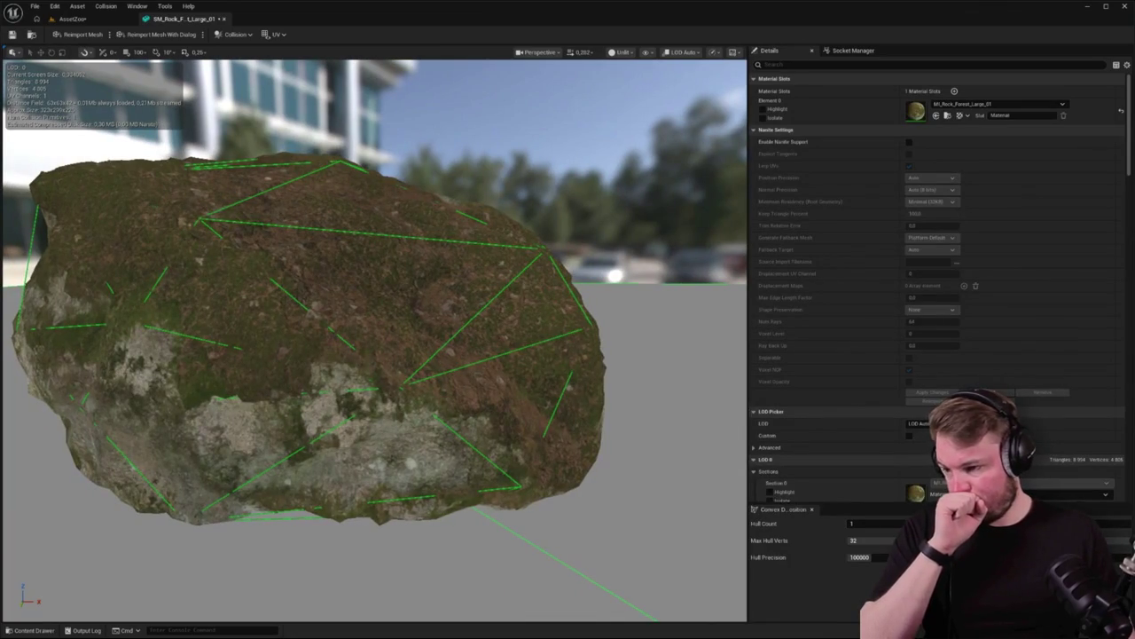
{"action": "mouse_move", "coordinate": [479, 229]}
{"action": "left_mouse_down"}
{"action": "mouse_move", "coordinate": [434, 233]}
{"action": "mouse_move", "coordinate": [461, 236]}
{"action": "left_mouse_up"}
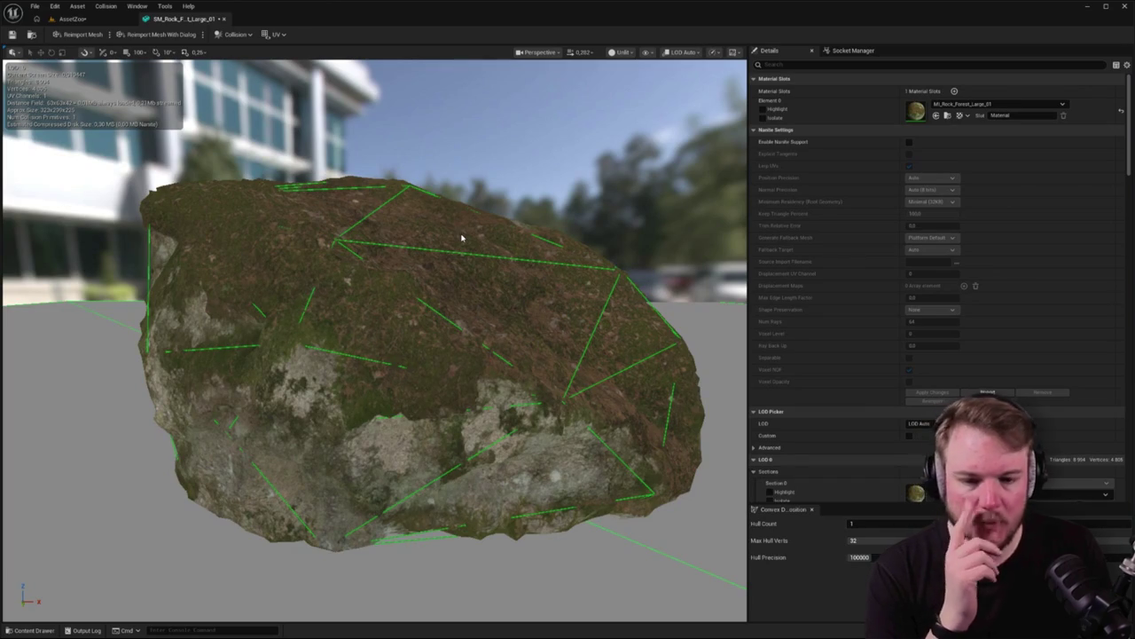
{"action": "left_click_drag", "start_coordinate": [405, 223], "coordinate": [410, 209]}
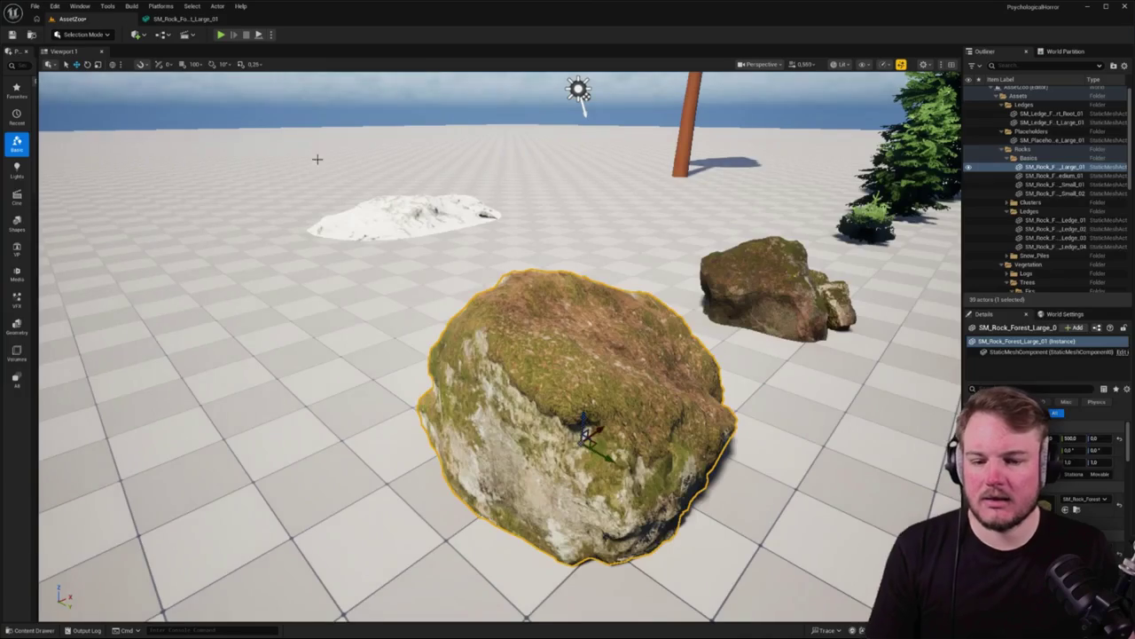
{"action": "left_click", "coordinate": [71, 19]}
Play-test the level, walking into the large mossy rock to check its collision
{"action": "key", "text": "alt+p"}
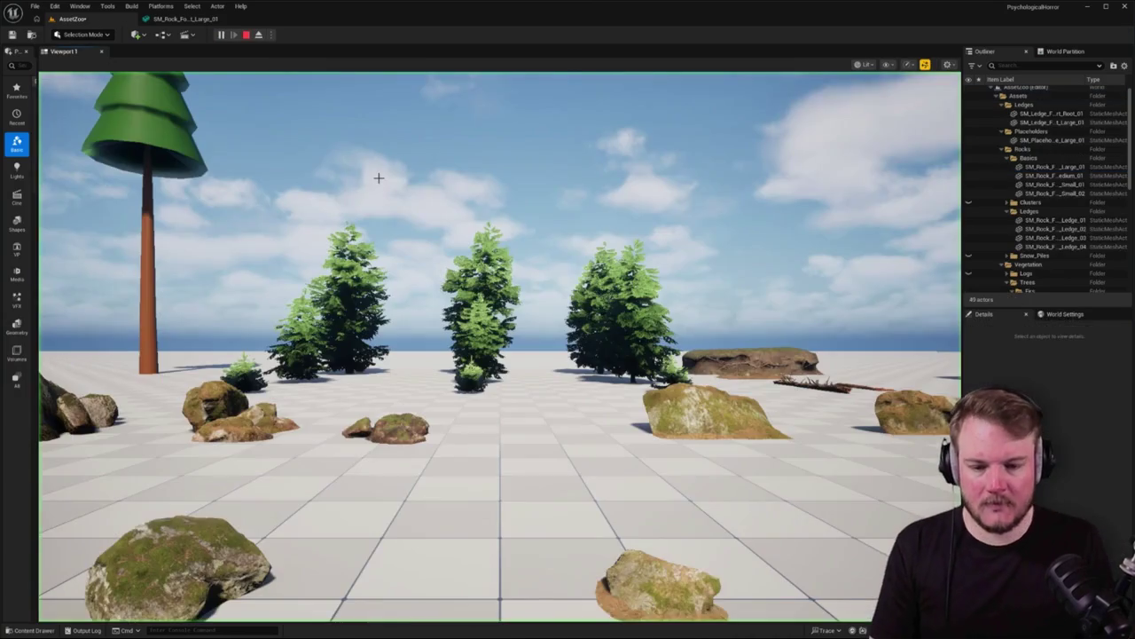
{"action": "key", "text": "w"}
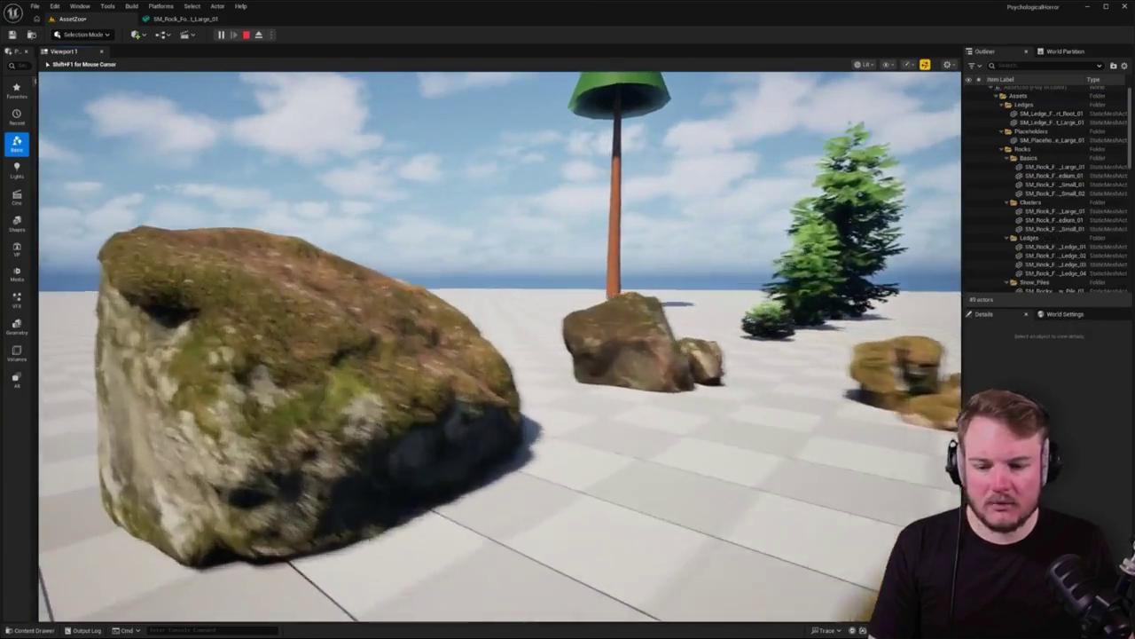
{"action": "key", "text": "w"}
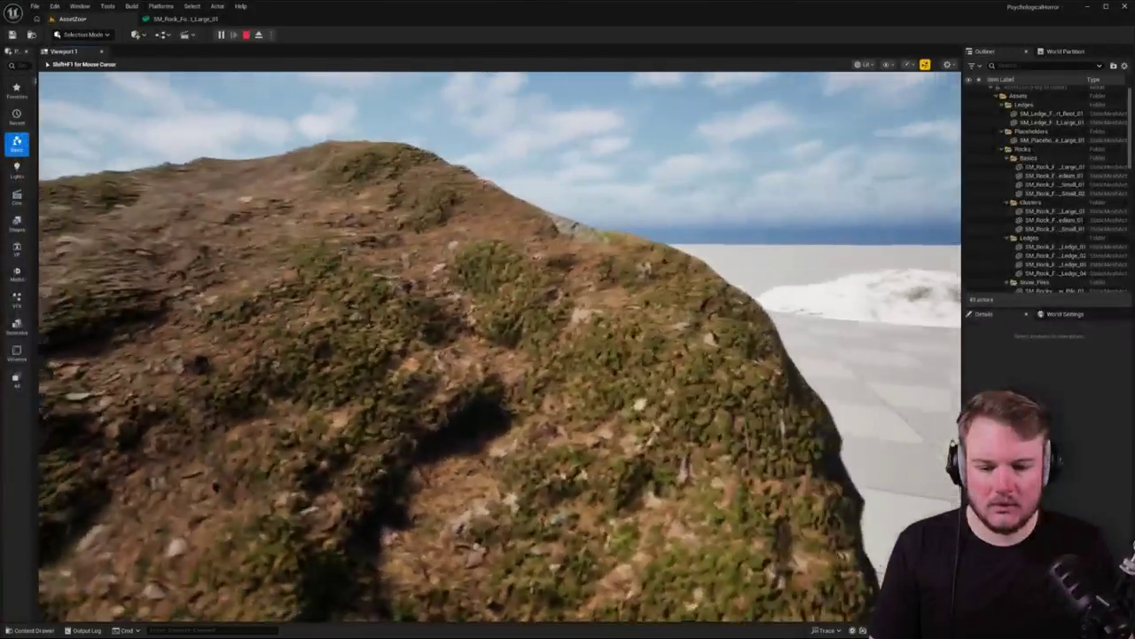
{"action": "key", "text": "w"}
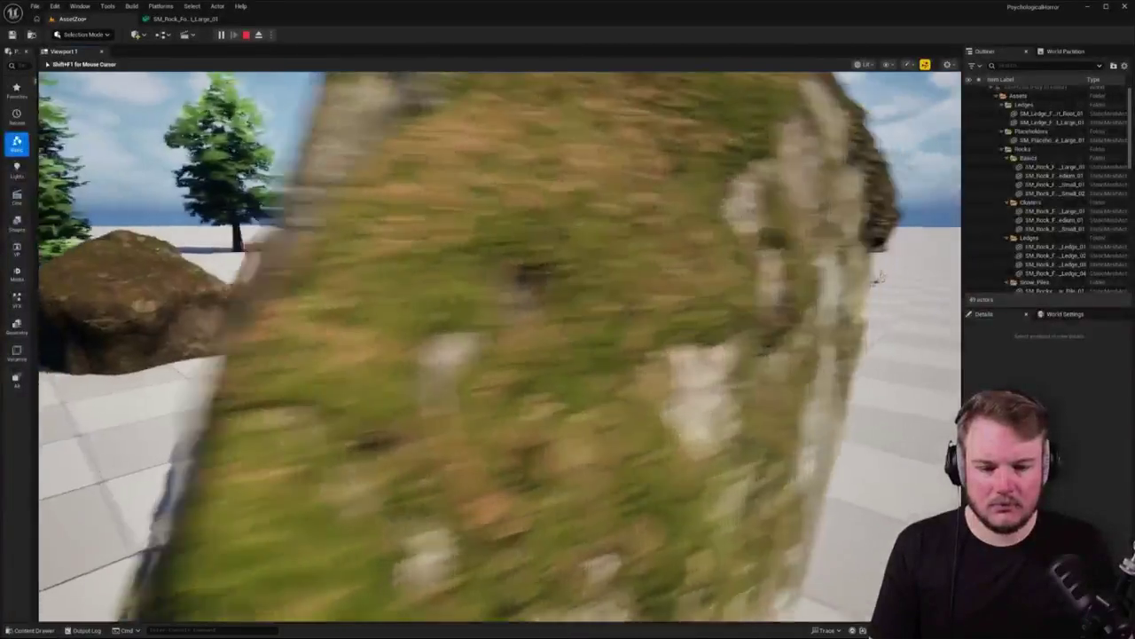
{"action": "key", "text": "Escape"}
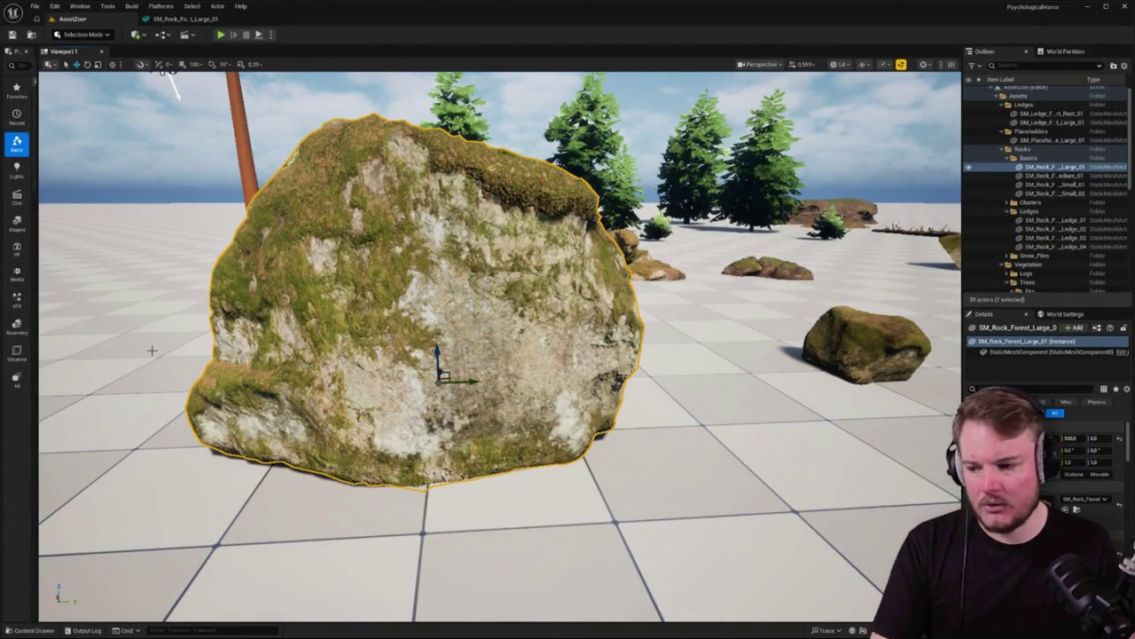
Select and frame SM_Rock_Forest_Cluster_Large_01 in the level, then open its mesh with Ctrl+E
{"action": "left_click_drag", "start_coordinate": [178, 334], "coordinate": [284, 306]}
{"action": "left_click_drag", "start_coordinate": [310, 79], "coordinate": [377, 77]}
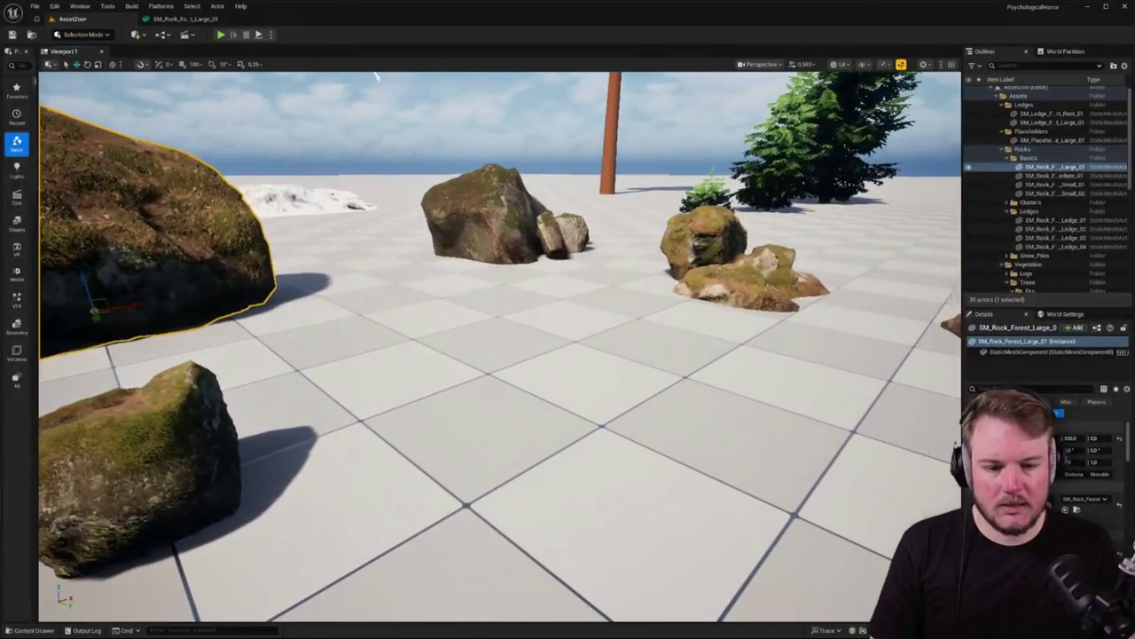
{"action": "left_click", "coordinate": [481, 182]}
{"action": "key", "text": "f"}
{"action": "left_click_drag", "start_coordinate": [497, 354], "coordinate": [514, 337]}
{"action": "left_click_drag", "start_coordinate": [514, 213], "coordinate": [514, 213]}
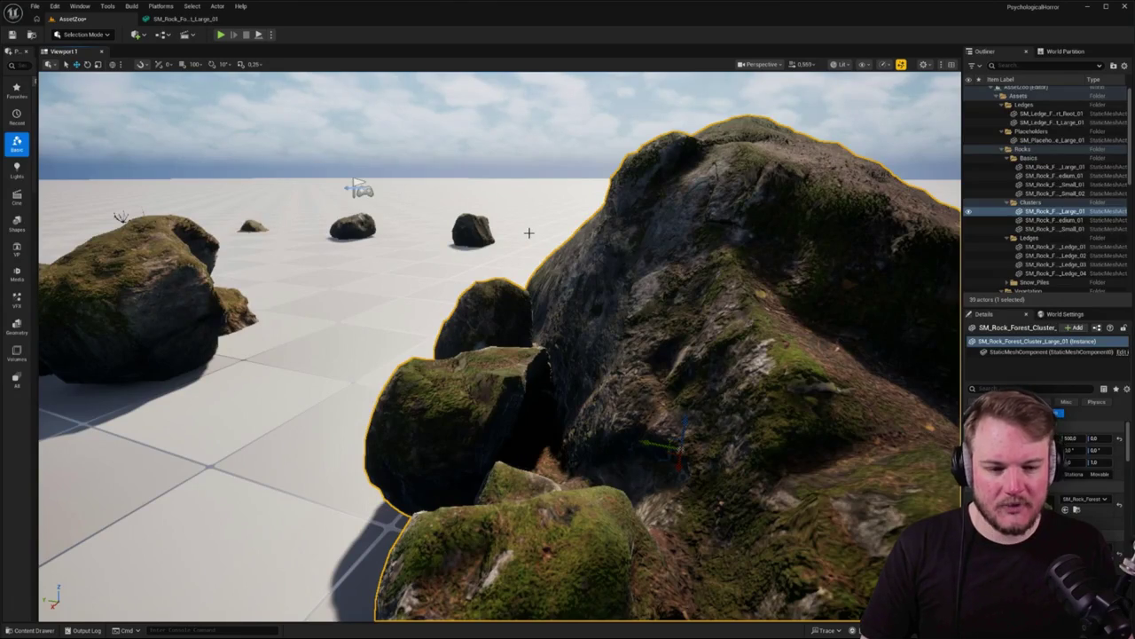
{"action": "key", "text": "f"}
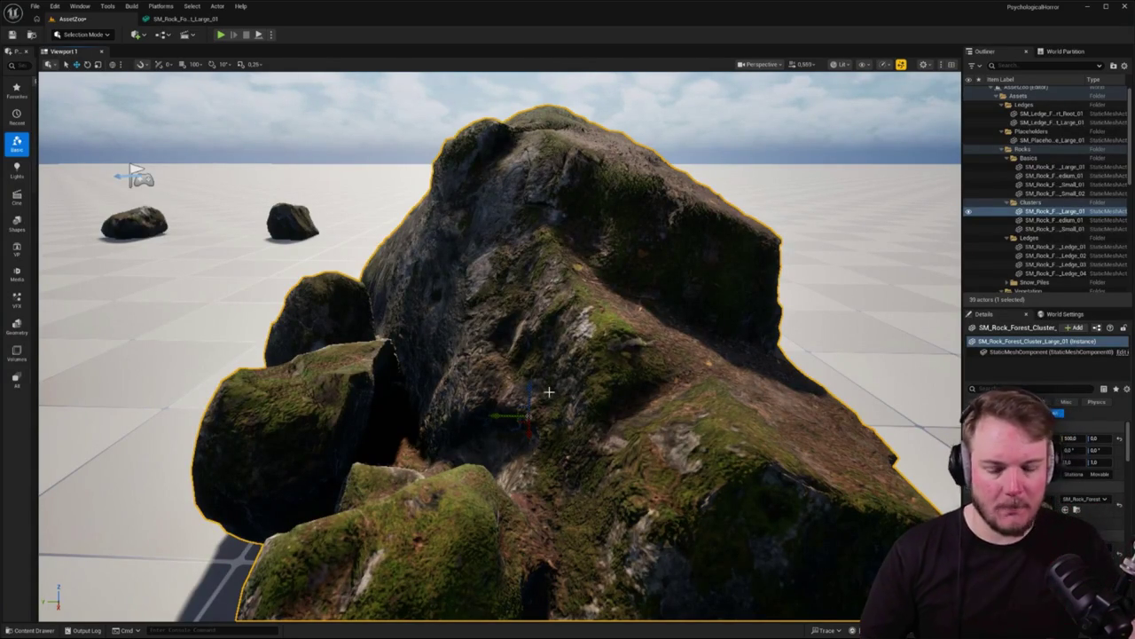
{"action": "mouse_move", "coordinate": [578, 386]}
{"action": "left_mouse_down"}
{"action": "mouse_move", "coordinate": [550, 394]}
{"action": "mouse_move", "coordinate": [568, 386]}
{"action": "left_mouse_up"}
{"action": "left_click_drag", "start_coordinate": [671, 115], "coordinate": [672, 114]}
{"action": "left_click_drag", "start_coordinate": [625, 345], "coordinate": [625, 344]}
{"action": "key", "text": "ctrl+e"}
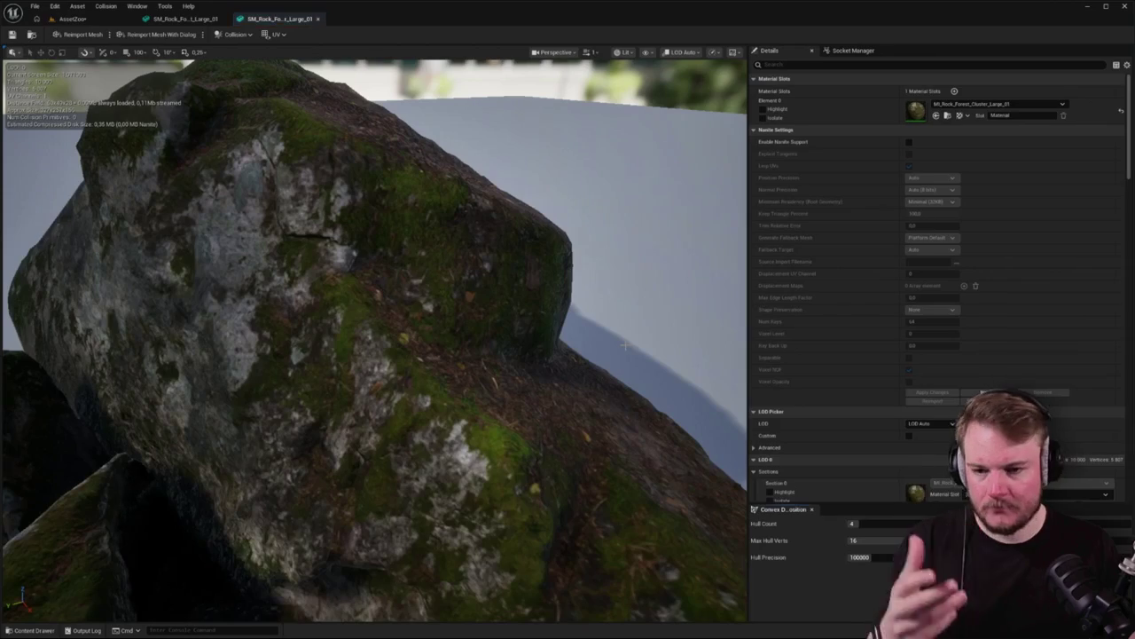
Run Auto Convex Collision on the SM_Rock_Forest_Cluster_Large_01 mesh
{"action": "left_click", "coordinate": [235, 34]}
{"action": "left_click", "coordinate": [304, 201]}
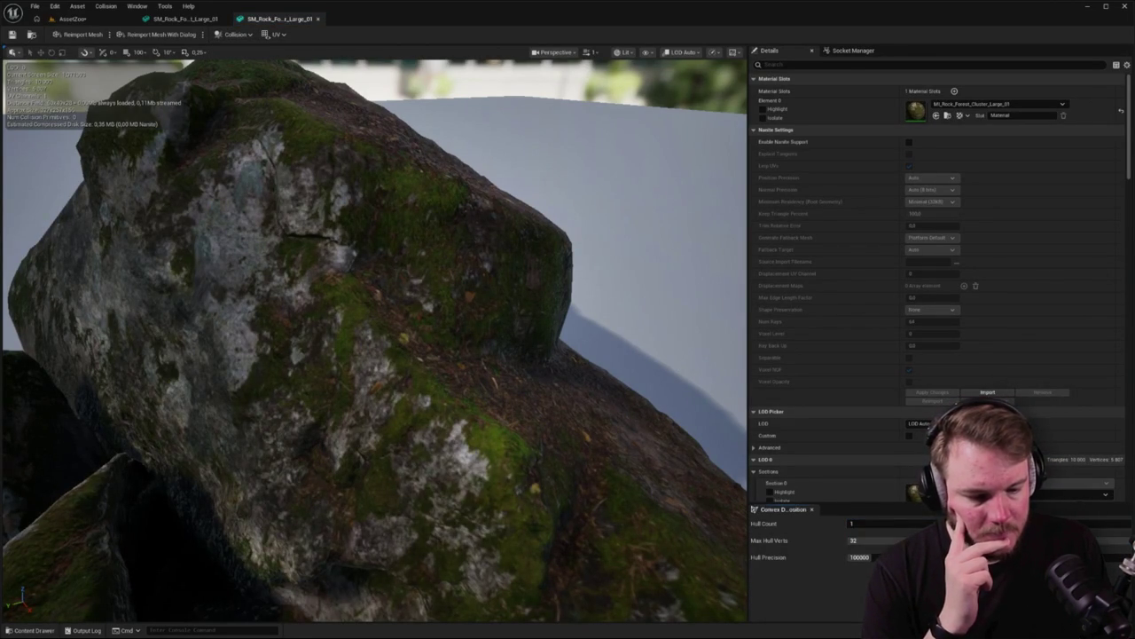
{"action": "scroll", "coordinate": [373, 338], "scroll_direction": "down", "scroll_amount": 5}
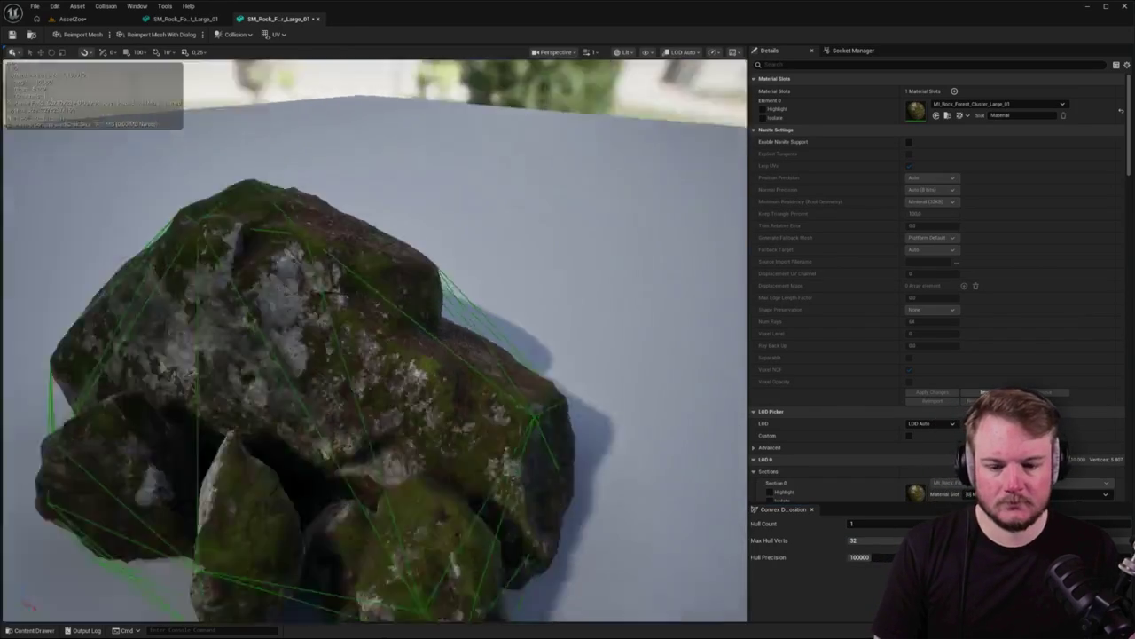
Orbit around the cluster to inspect its green convex hull, then return to AssetZoo and play-test
{"action": "left_click_drag", "start_coordinate": [373, 337], "coordinate": [461, 337]}
{"action": "scroll", "coordinate": [372, 337], "scroll_direction": "up", "scroll_amount": 5}
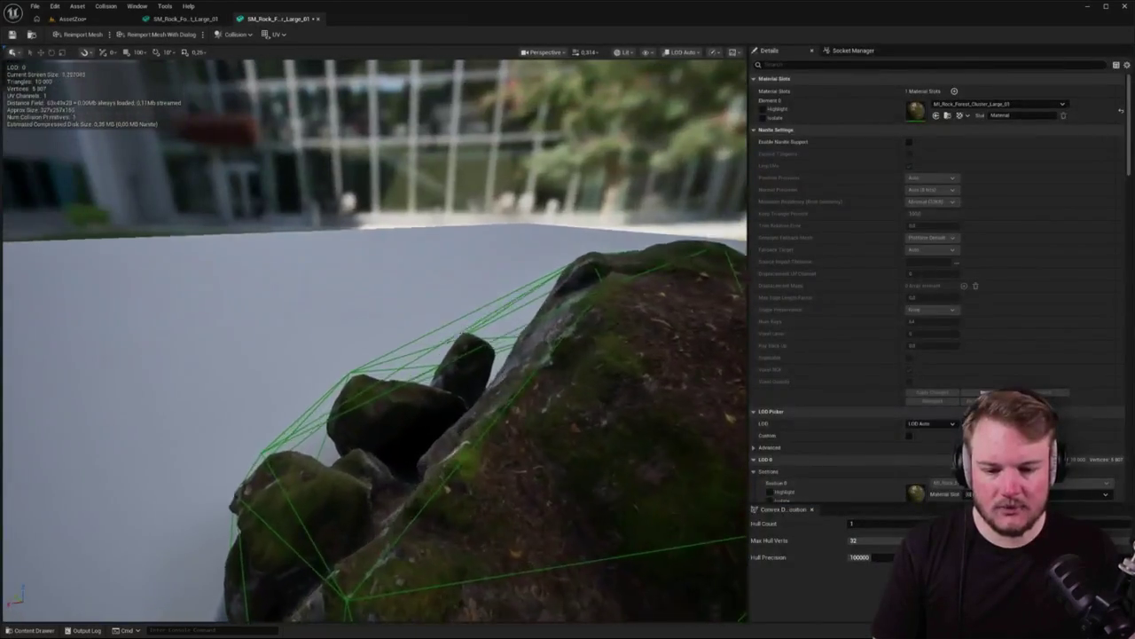
{"action": "mouse_move", "coordinate": [528, 207]}
{"action": "left_mouse_down"}
{"action": "mouse_move", "coordinate": [470, 211]}
{"action": "mouse_move", "coordinate": [529, 207]}
{"action": "left_mouse_up"}
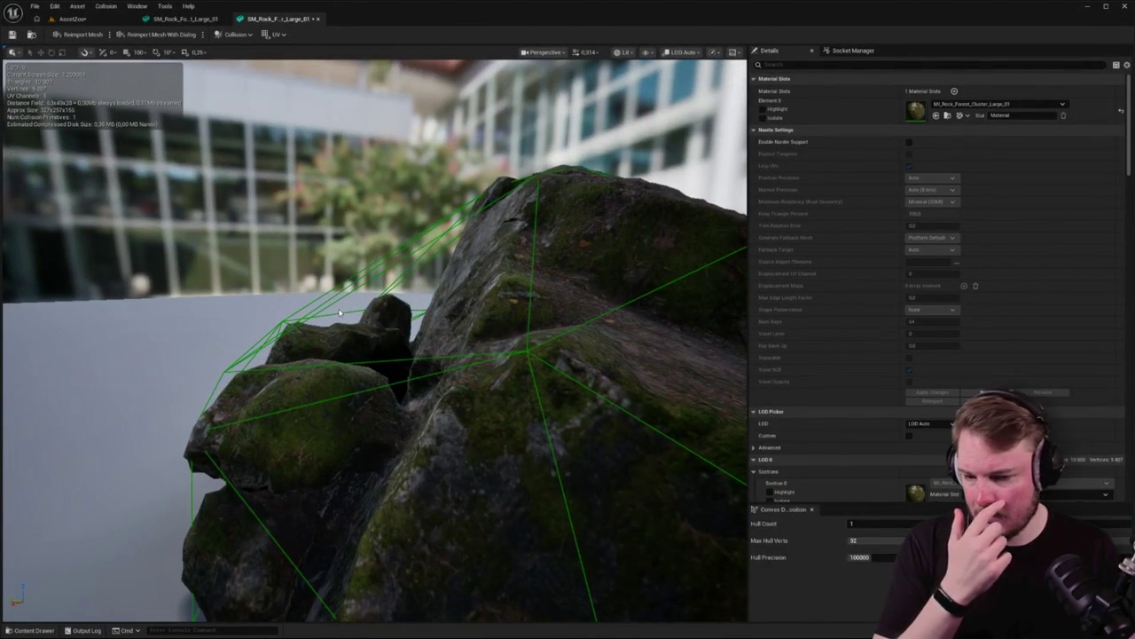
{"action": "mouse_move", "coordinate": [408, 340]}
{"action": "left_mouse_down"}
{"action": "mouse_move", "coordinate": [364, 342]}
{"action": "mouse_move", "coordinate": [407, 340]}
{"action": "left_mouse_up"}
{"action": "mouse_move", "coordinate": [442, 276]}
{"action": "left_mouse_down"}
{"action": "mouse_move", "coordinate": [474, 258]}
{"action": "mouse_move", "coordinate": [399, 256]}
{"action": "mouse_move", "coordinate": [253, 219]}
{"action": "left_mouse_up"}
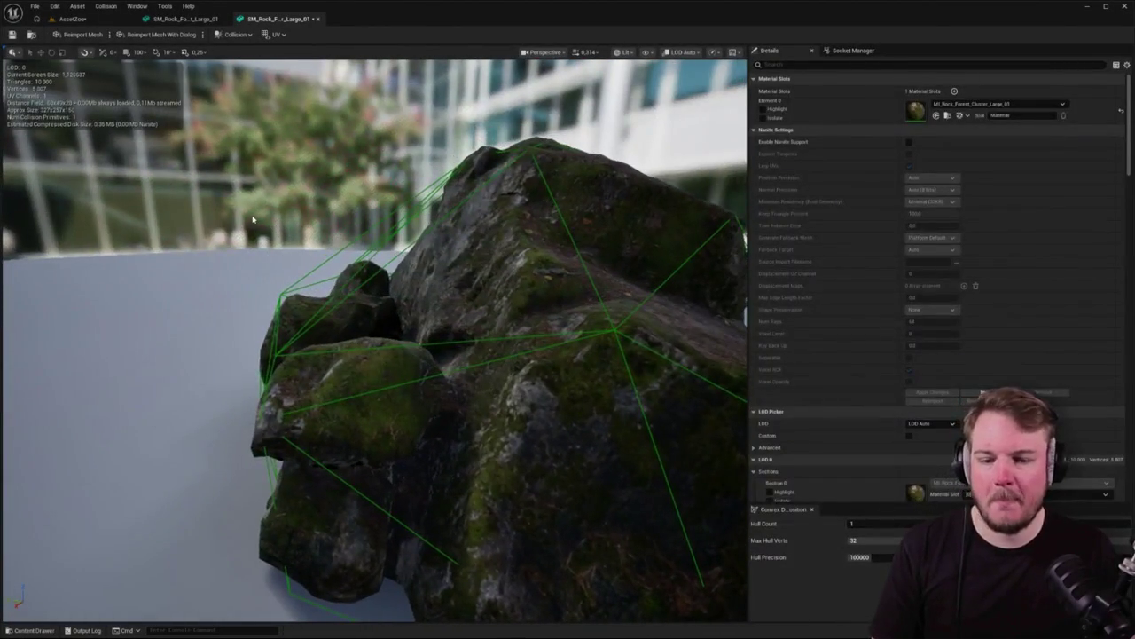
{"action": "left_click", "coordinate": [71, 19]}
{"action": "key", "text": "alt+p"}
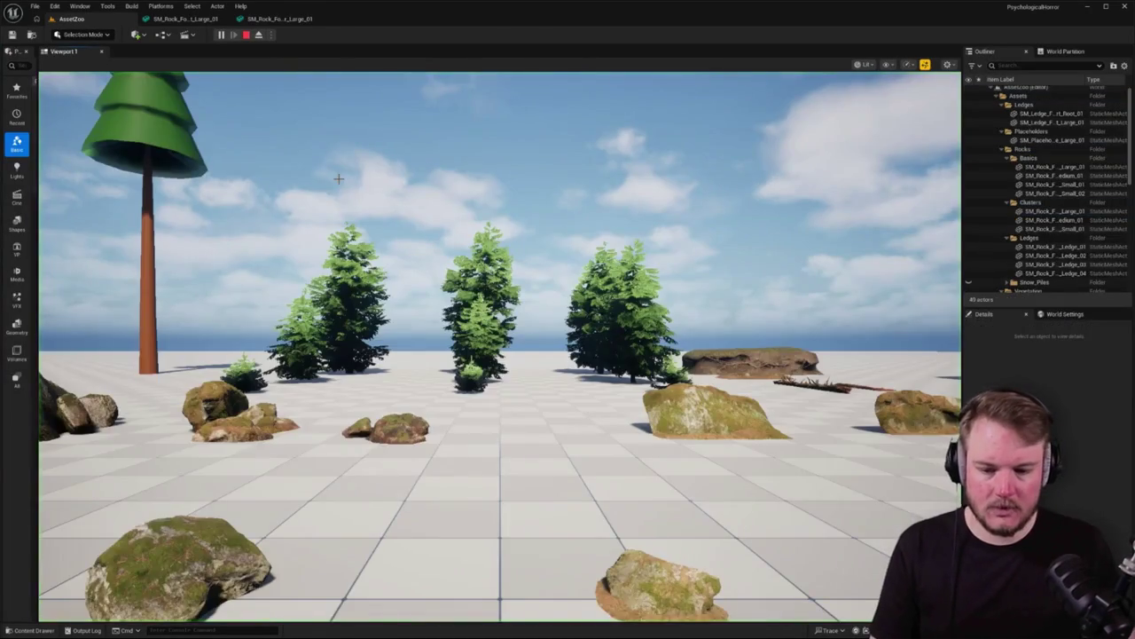
{"action": "key", "text": "w"}
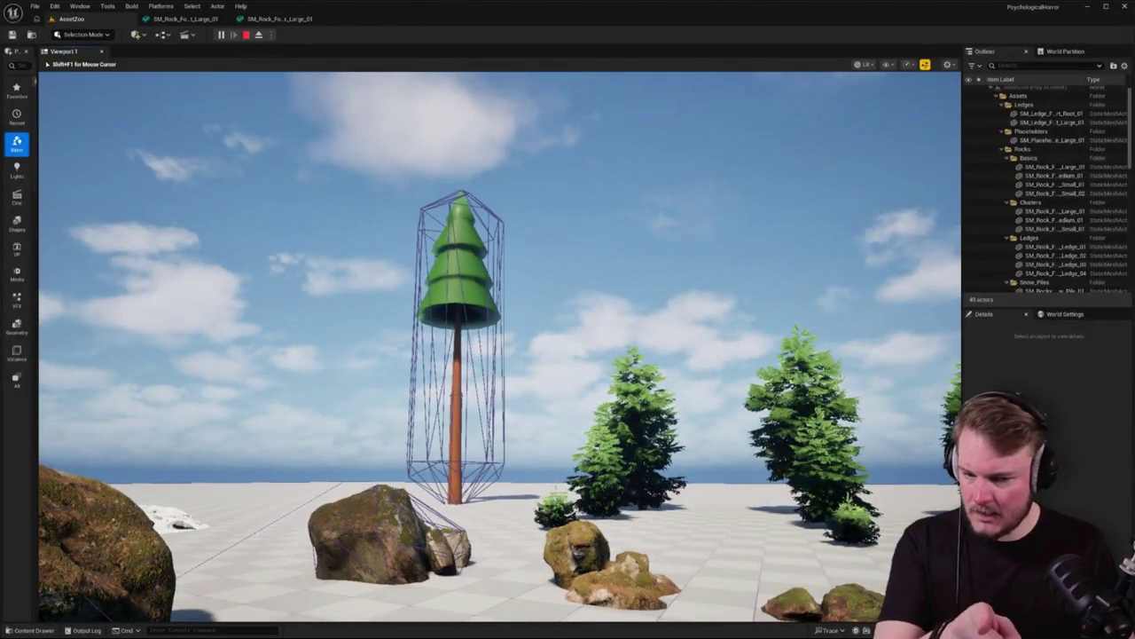
{"action": "key", "text": "w"}
{"action": "key", "text": "w"}
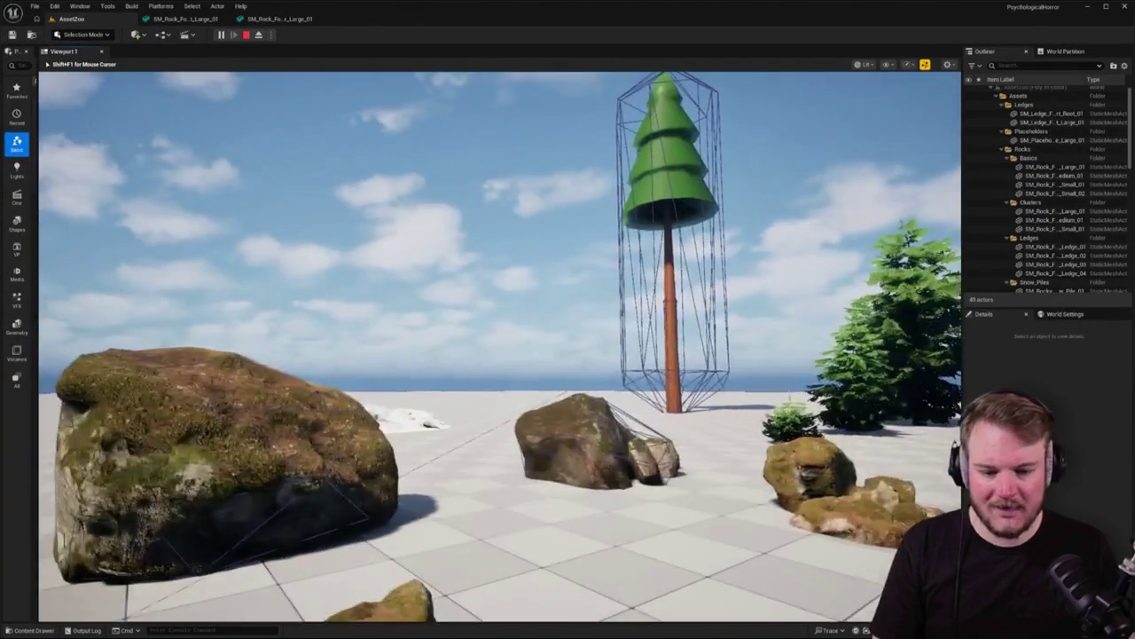
{"action": "key", "text": "w"}
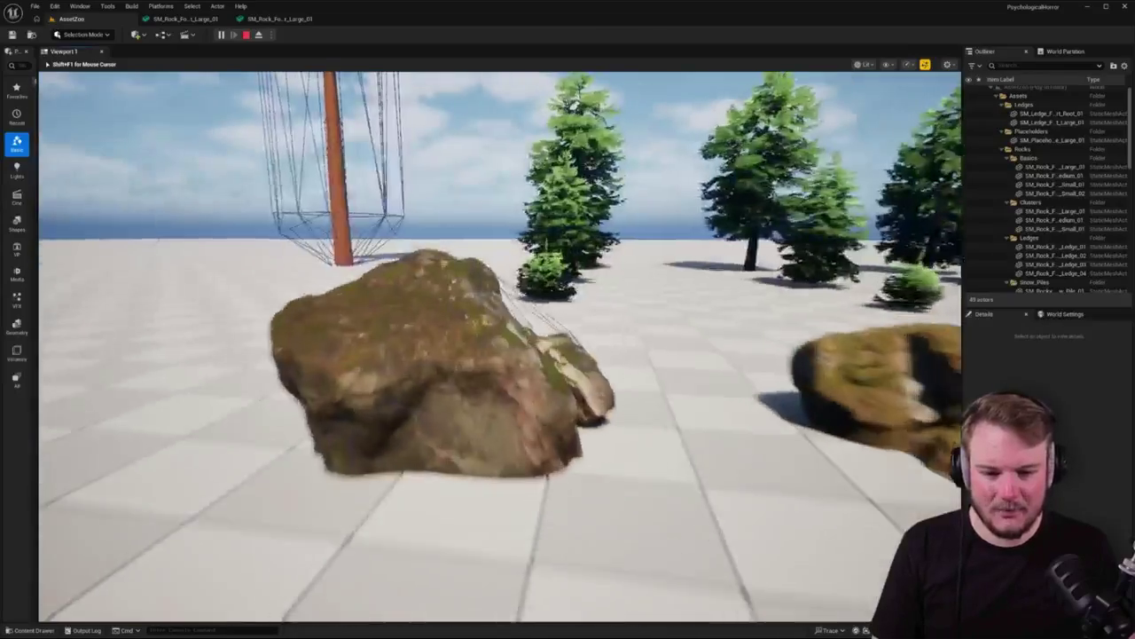
{"action": "key", "text": "w"}
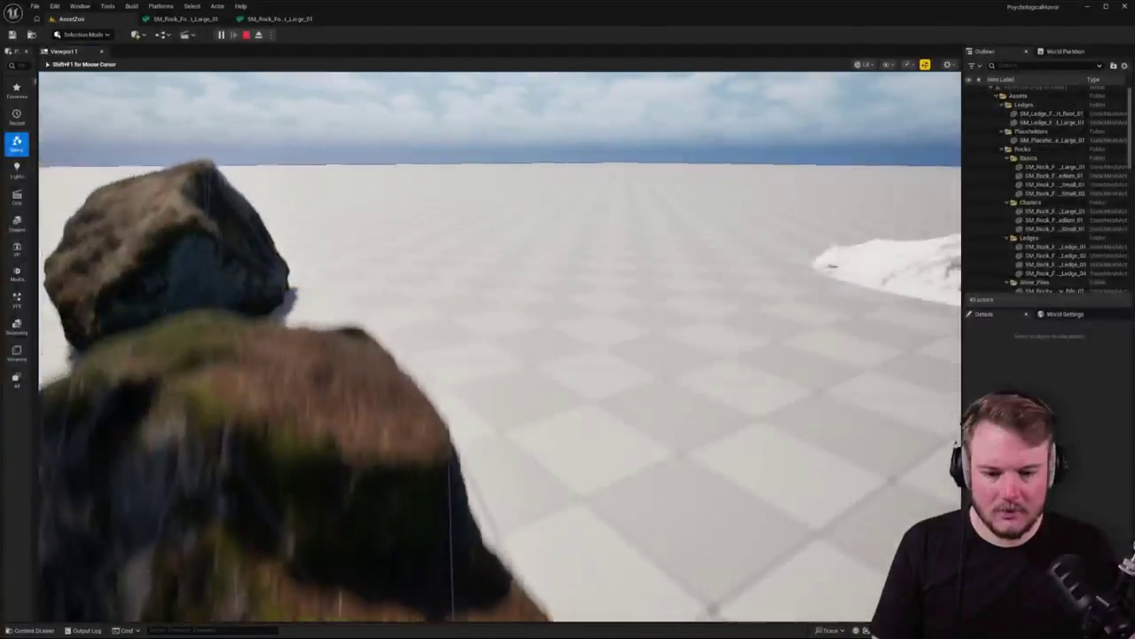
{"action": "key", "text": "w"}
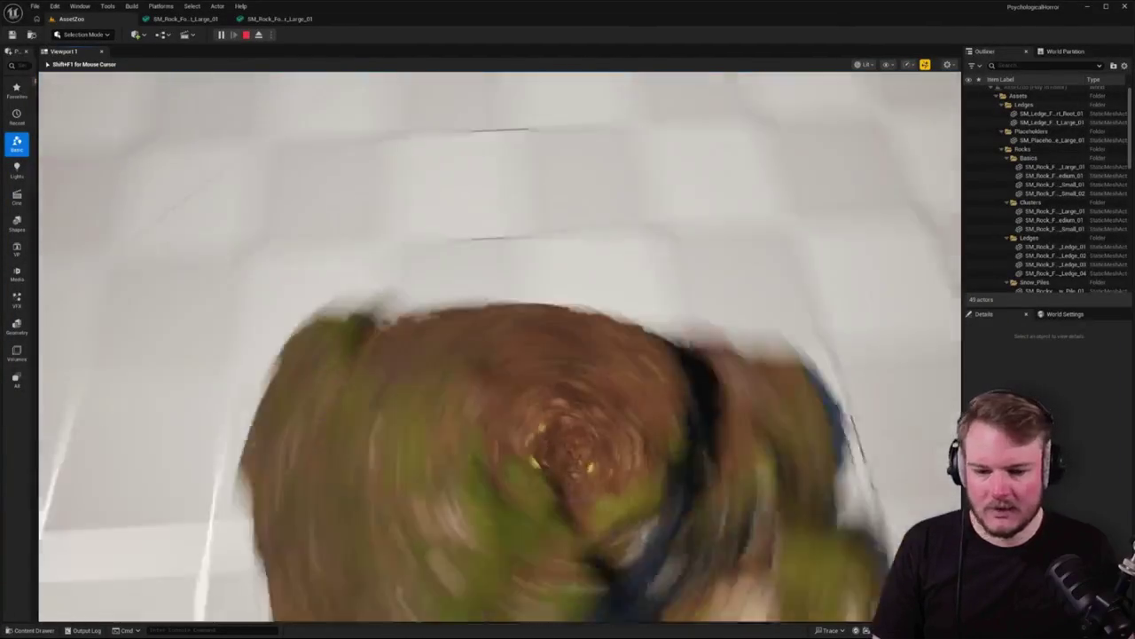
{"action": "key", "text": "w"}
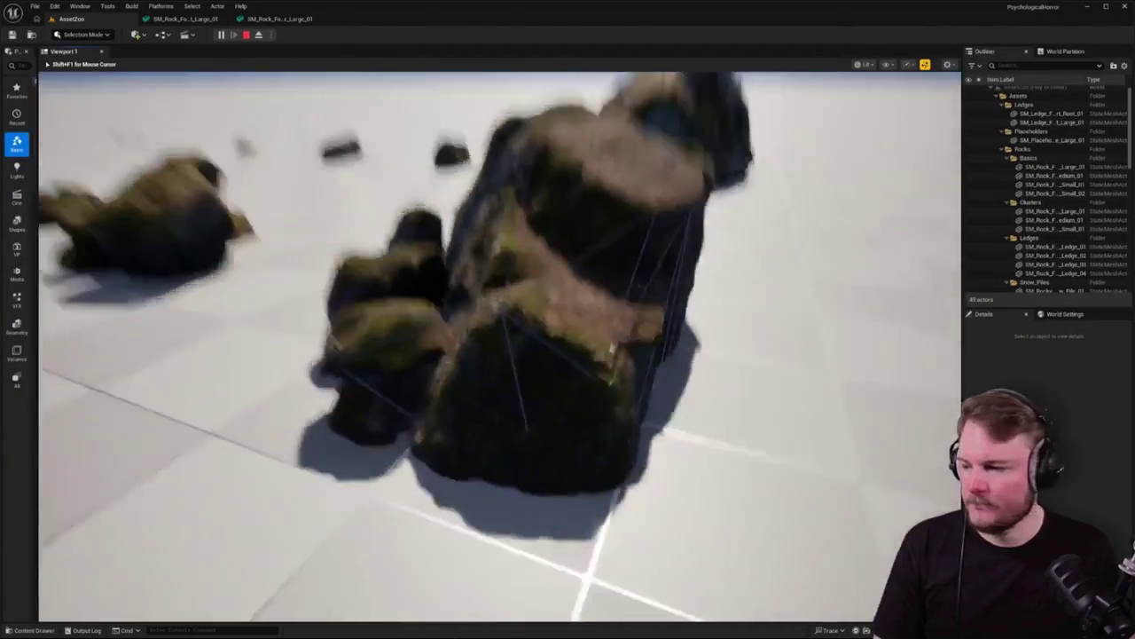
{"action": "key", "text": "Escape"}
{"action": "key", "text": "w"}
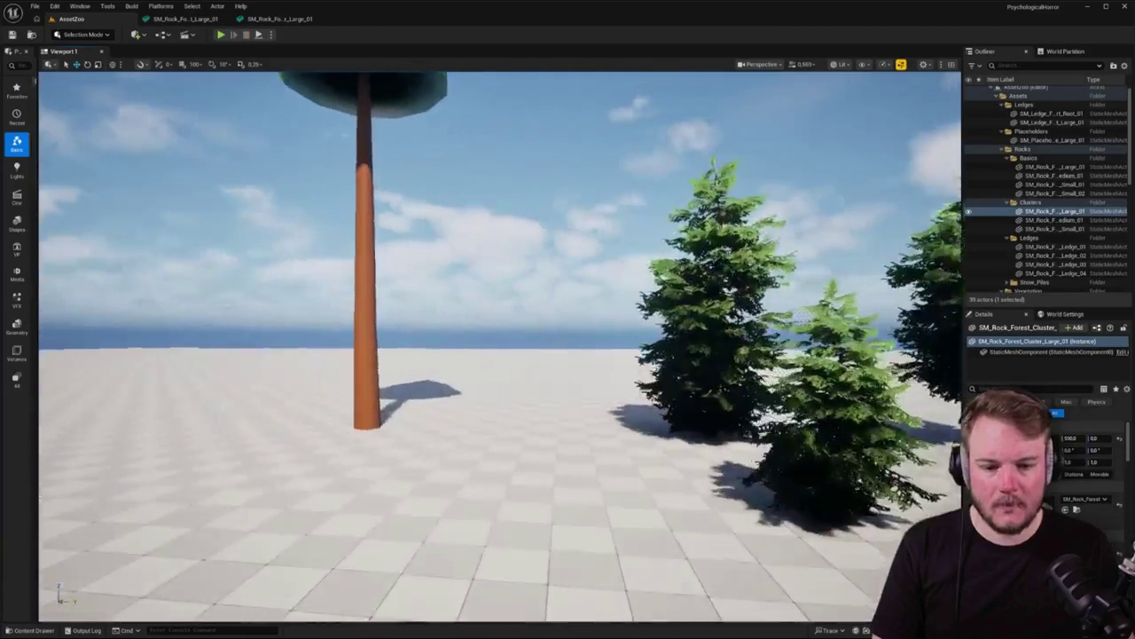
Open SM_Placeholder_Pine_Tree_Large_01, reimport it with dialog, and filter the options to collision settings
{"action": "left_click", "coordinate": [441, 320]}
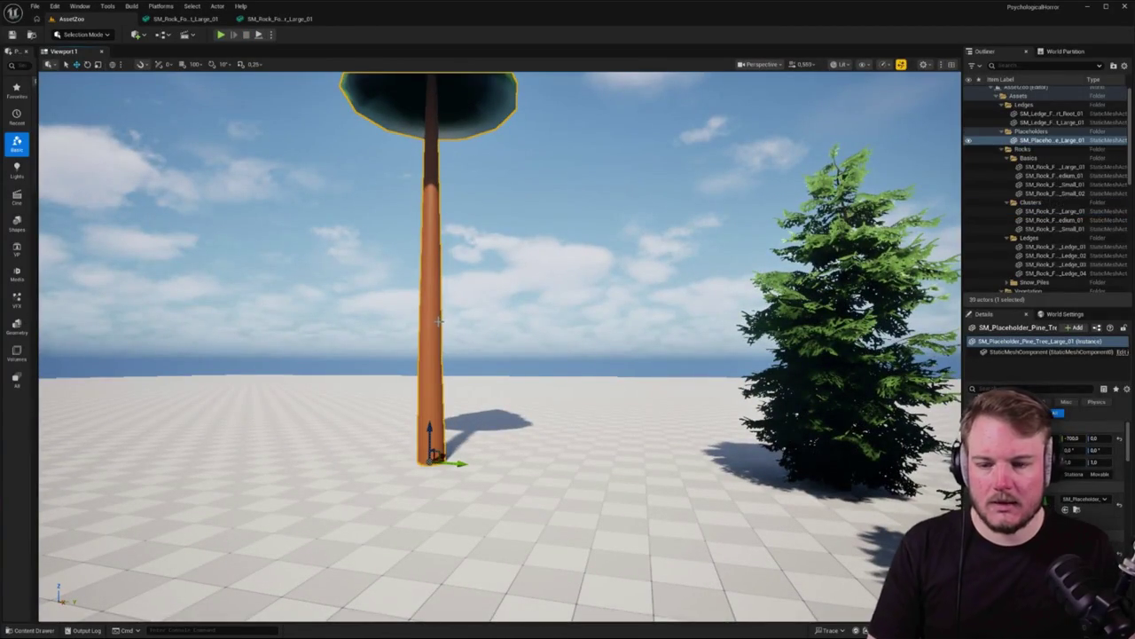
{"action": "double_click", "coordinate": [438, 321]}
{"action": "left_click", "coordinate": [158, 34]}
{"action": "type", "text": "colli"}
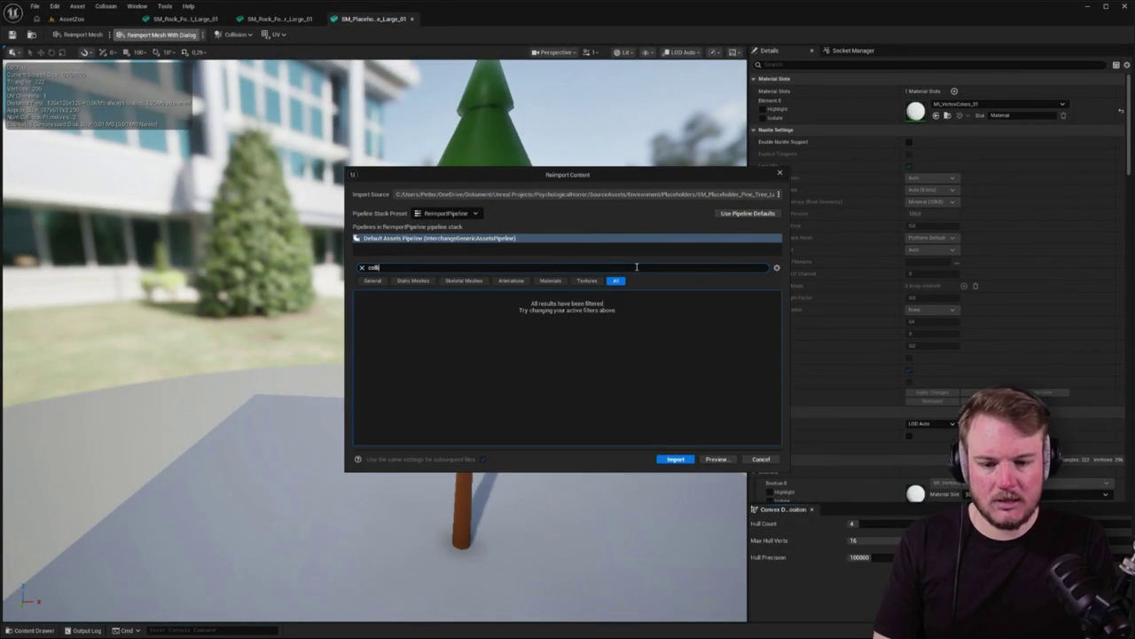
{"action": "key", "text": "BackSpace"}
{"action": "type", "text": "i"}
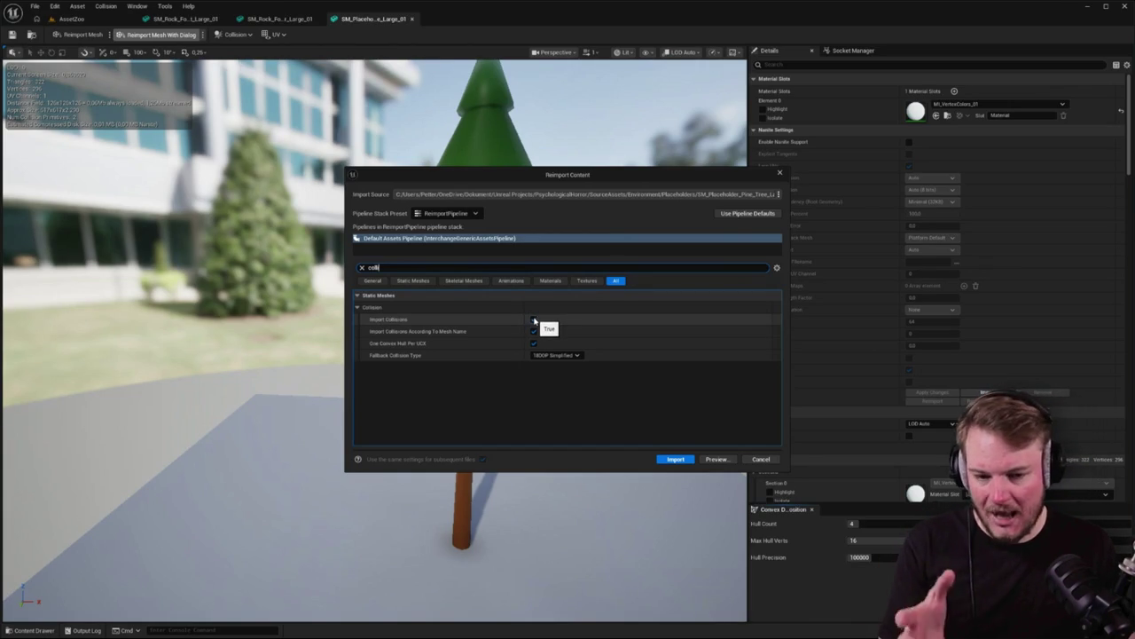
Set Fallback Collision Type to None, turn off Import Collisions, and reimport the pine tree mesh
{"action": "left_click", "coordinate": [533, 320]}
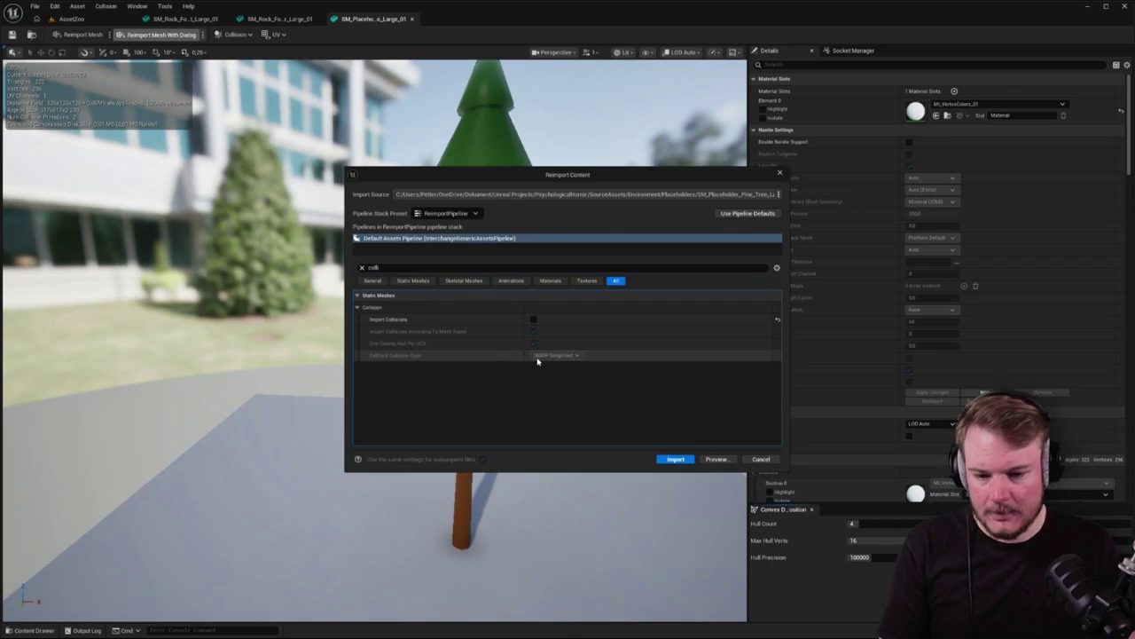
{"action": "left_click", "coordinate": [533, 319]}
{"action": "left_click", "coordinate": [569, 356]}
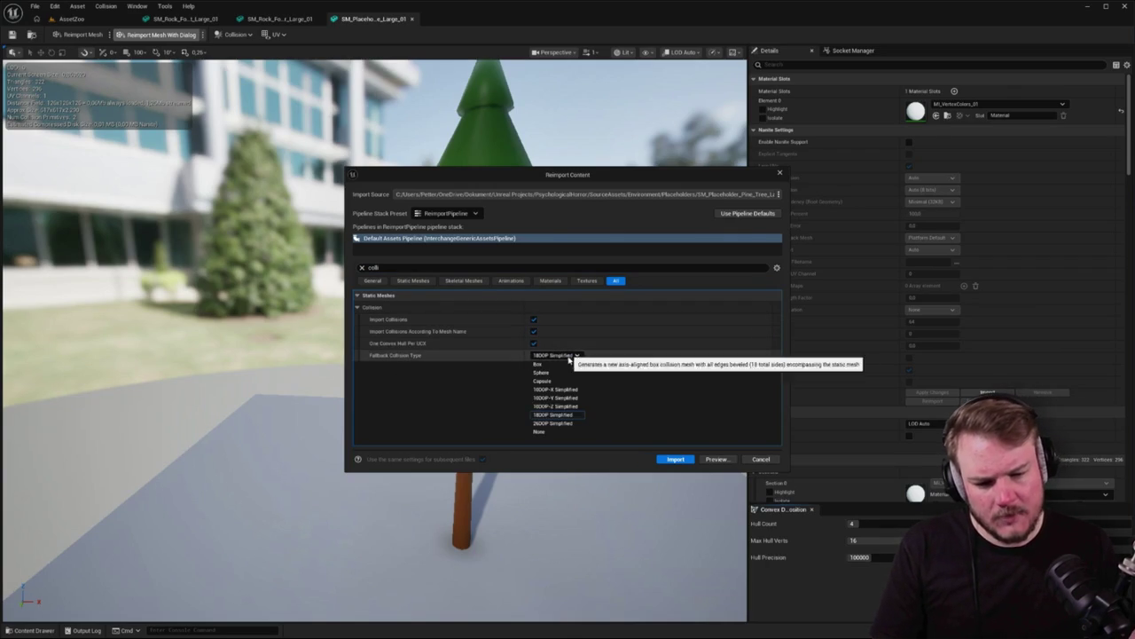
{"action": "left_click", "coordinate": [545, 431]}
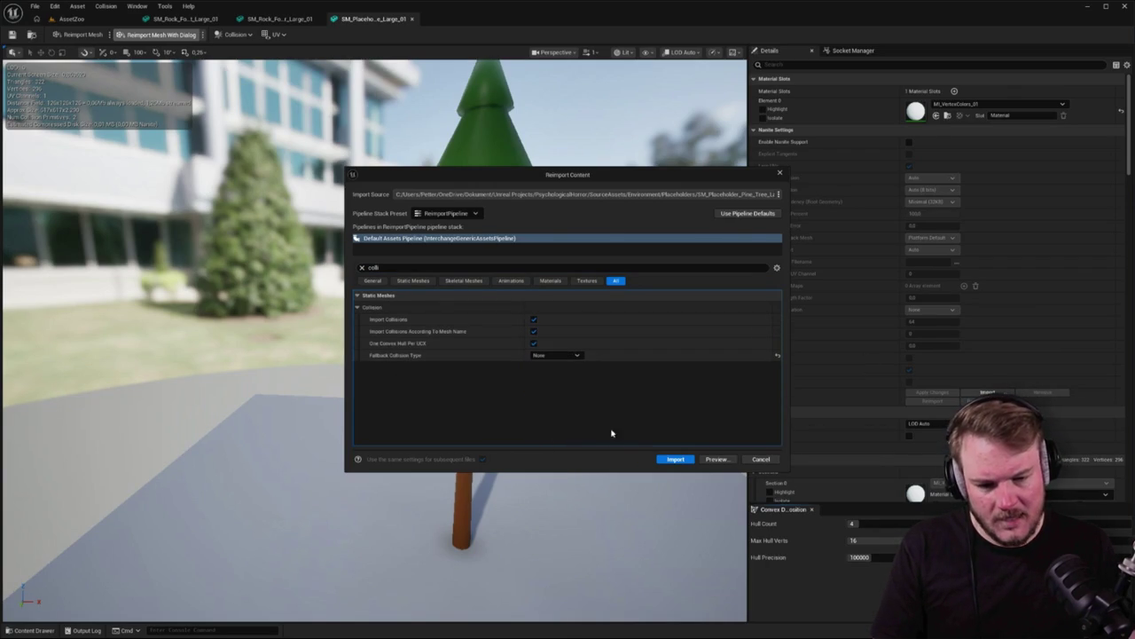
{"action": "left_click", "coordinate": [533, 320]}
{"action": "left_click", "coordinate": [675, 458]}
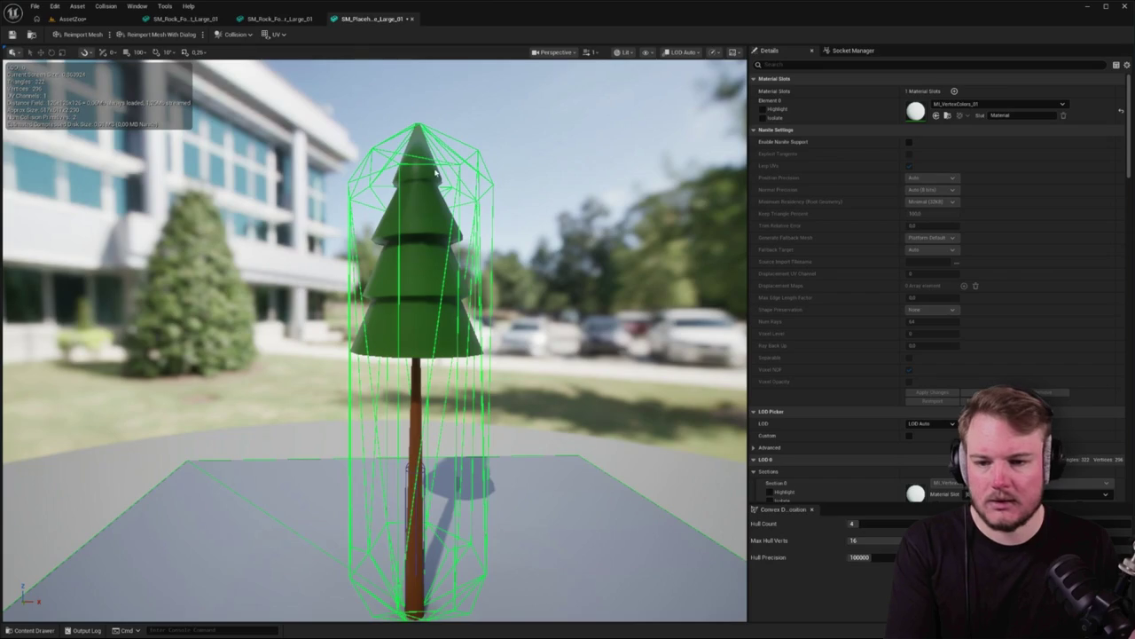
Switch the pine tree viewport to an unlit Front view to inspect its convex hulls
{"action": "left_click", "coordinate": [244, 36]}
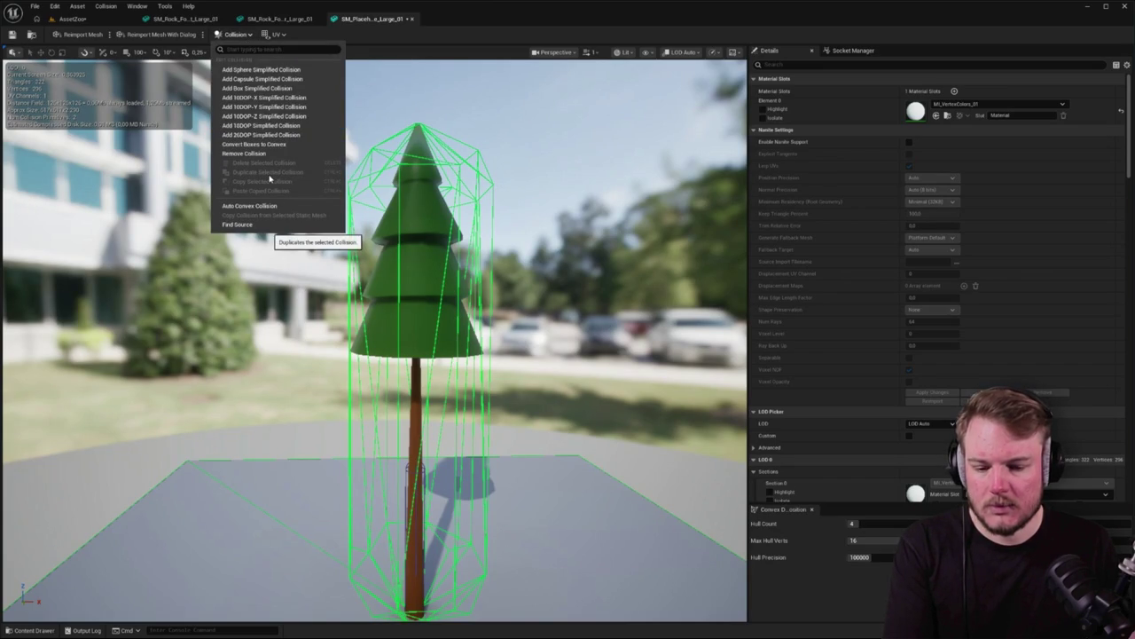
{"action": "left_click", "coordinate": [381, 470]}
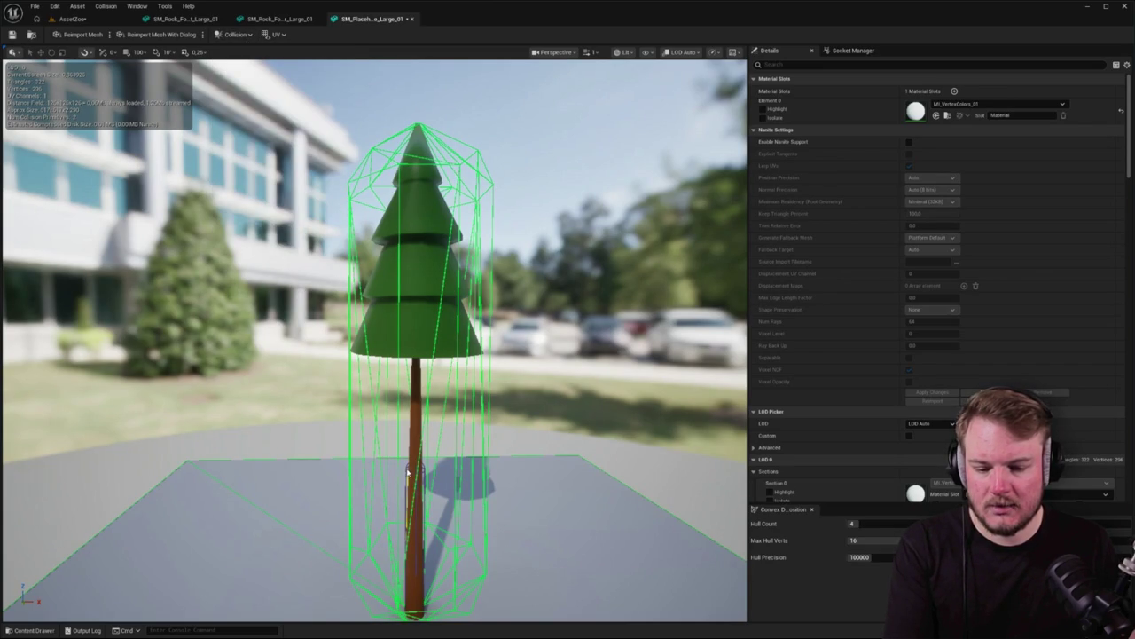
{"action": "key", "text": "alt+h"}
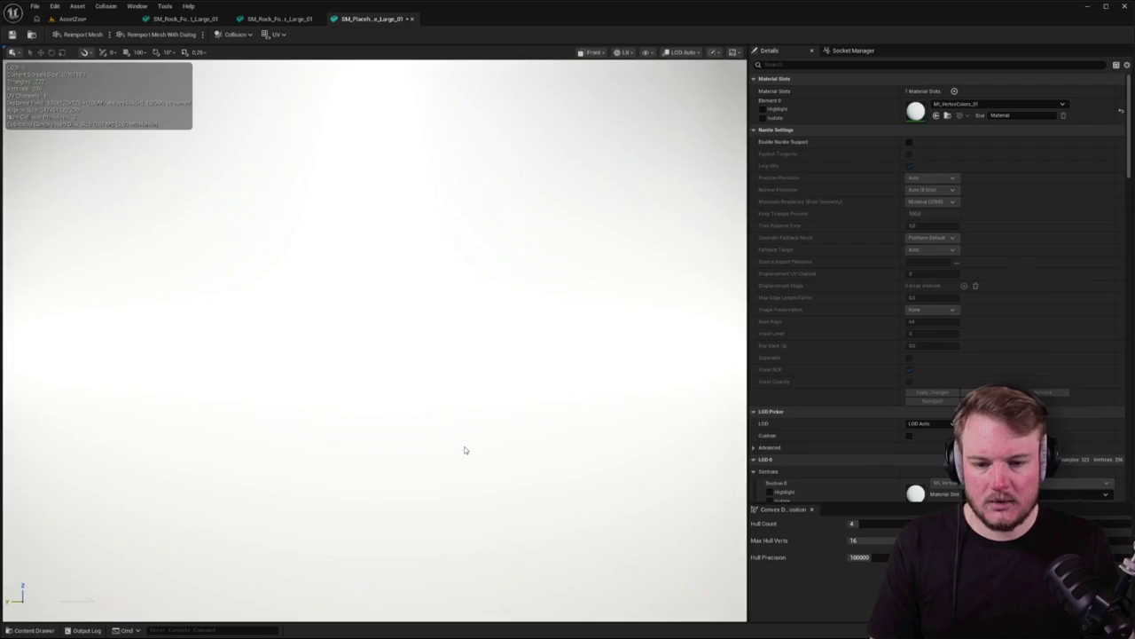
{"action": "key", "text": "alt+3"}
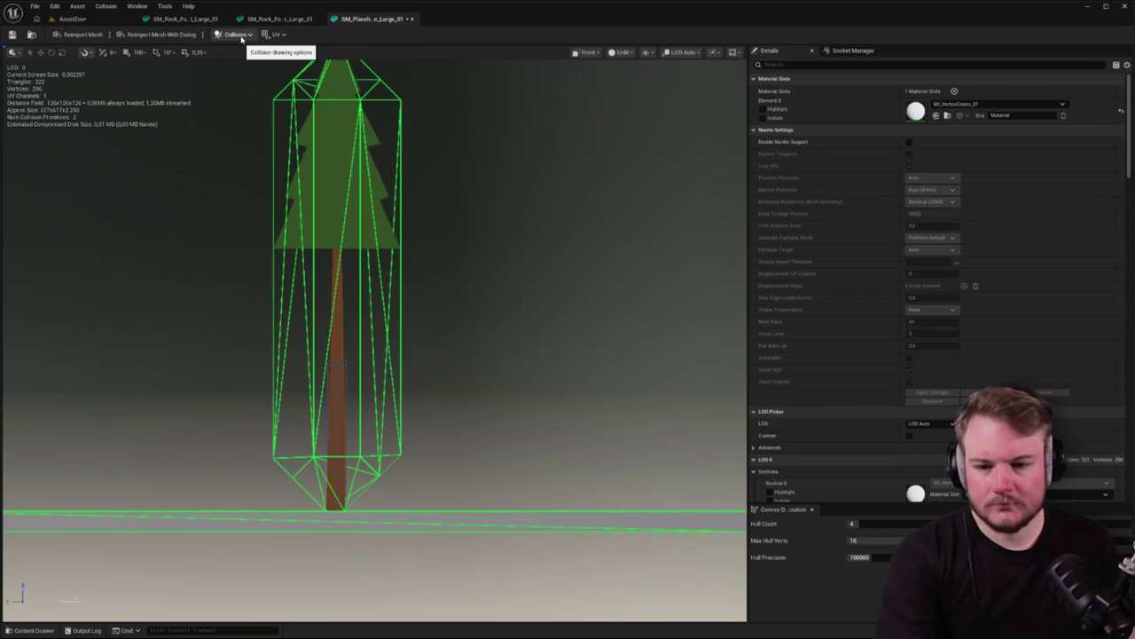
{"action": "left_click", "coordinate": [245, 34]}
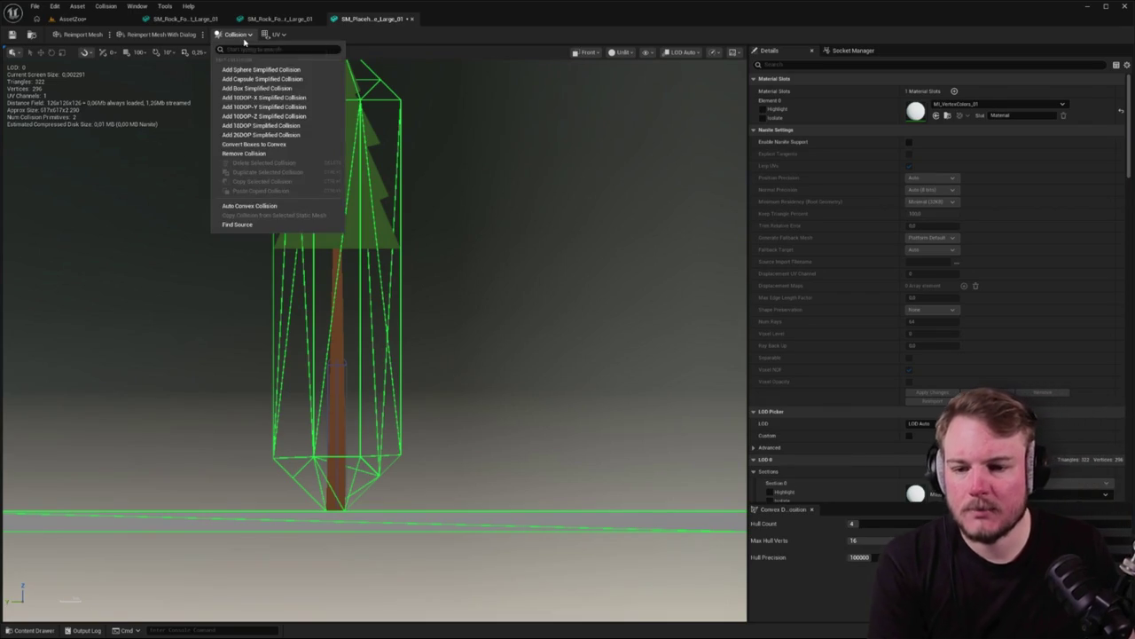
Remove the tree's convex hulls, add a capsule simplified collision, and return to lit Perspective view
{"action": "left_click", "coordinate": [251, 154]}
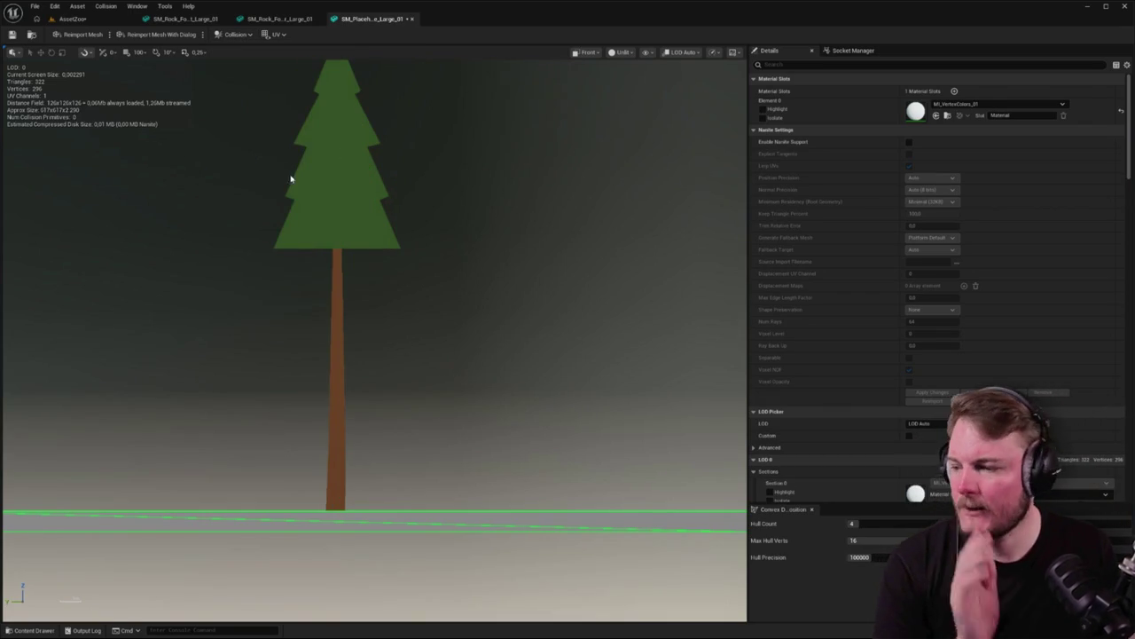
{"action": "left_click", "coordinate": [228, 35]}
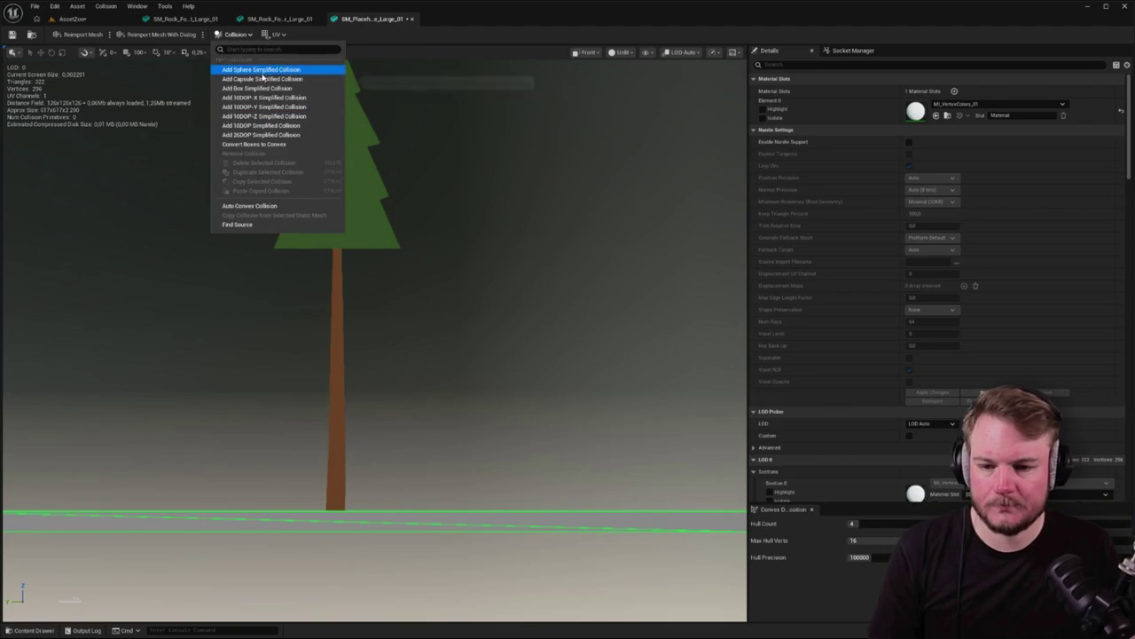
{"action": "left_click", "coordinate": [266, 79]}
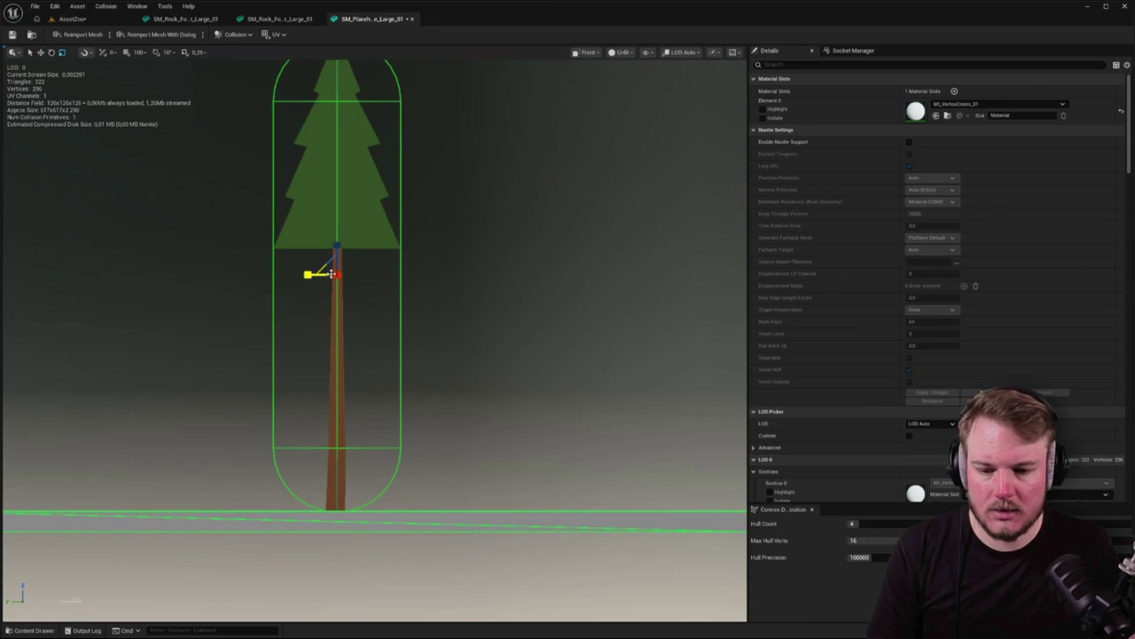
{"action": "key", "text": "alt+g"}
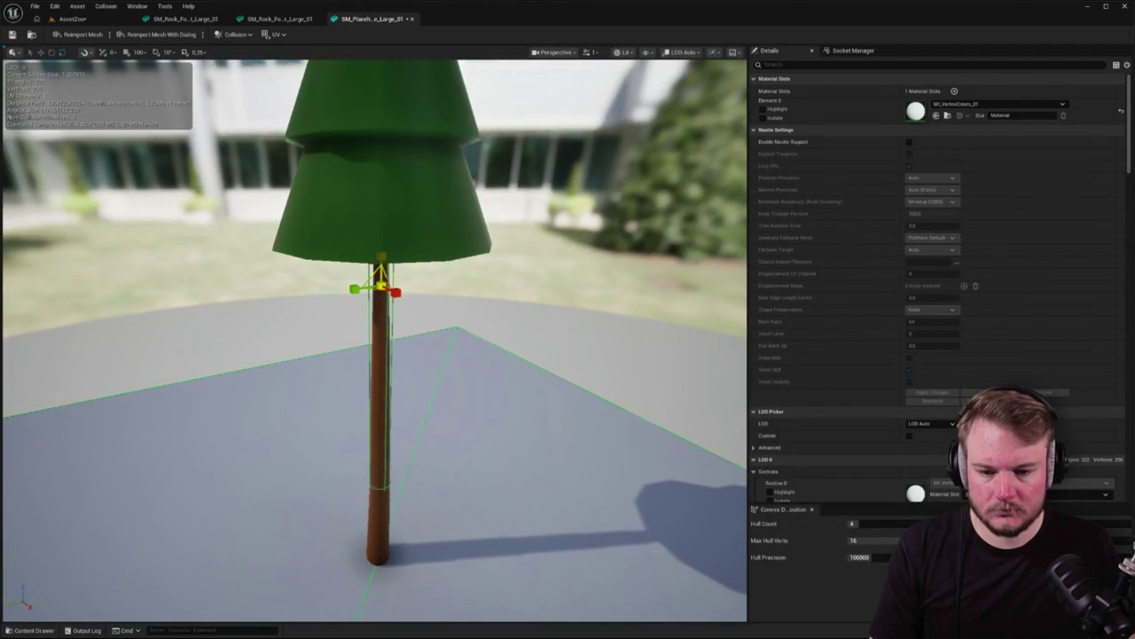
Move the capsule down to the trunk base and scale it to wrap the trunk, checking the fit
{"action": "left_click_drag", "start_coordinate": [381, 247], "coordinate": [382, 475]}
{"action": "scroll", "coordinate": [381, 482], "scroll_direction": "up", "scroll_amount": 8}
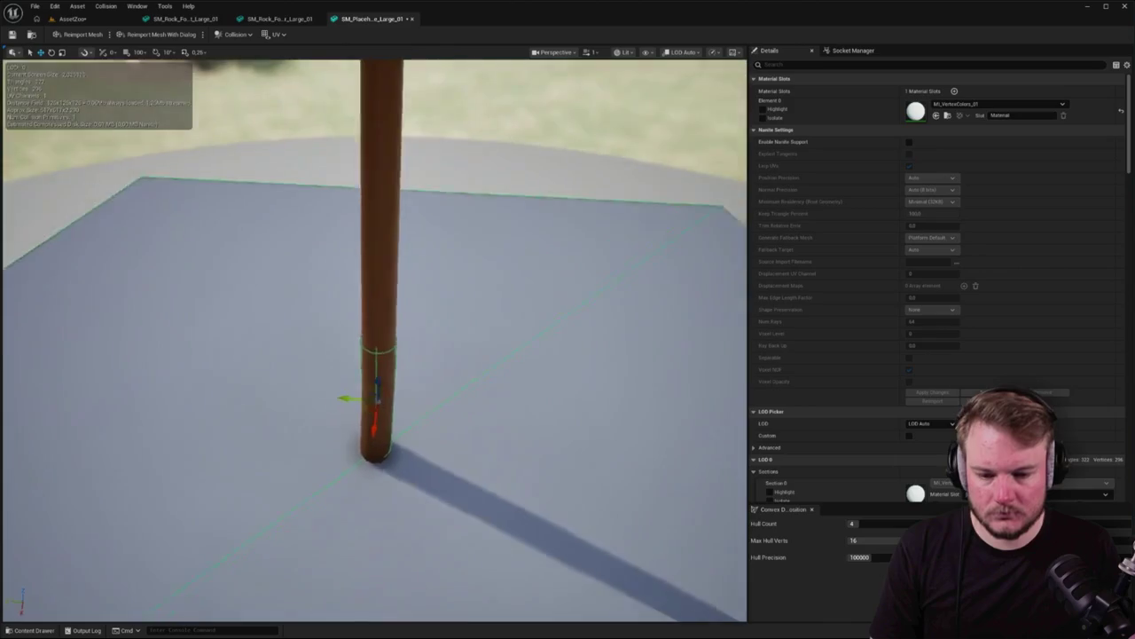
{"action": "left_click_drag", "start_coordinate": [386, 426], "coordinate": [386, 426]}
{"action": "left_click_drag", "start_coordinate": [373, 337], "coordinate": [373, 337]}
{"action": "left_click_drag", "start_coordinate": [374, 381], "coordinate": [374, 381]}
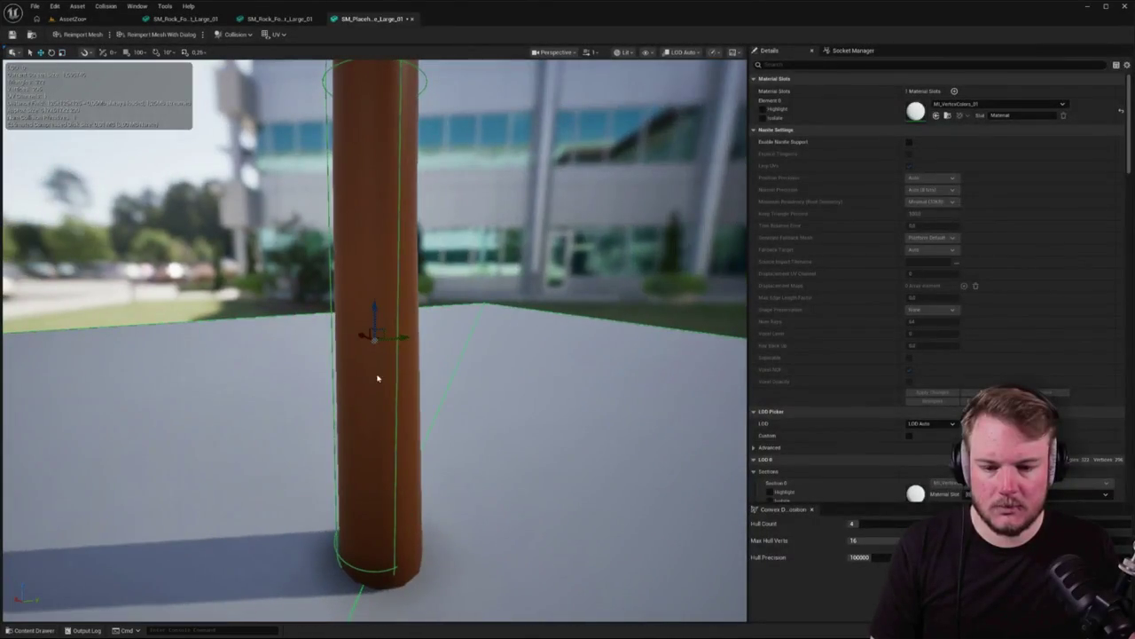
{"action": "left_click_drag", "start_coordinate": [403, 334], "coordinate": [407, 333]}
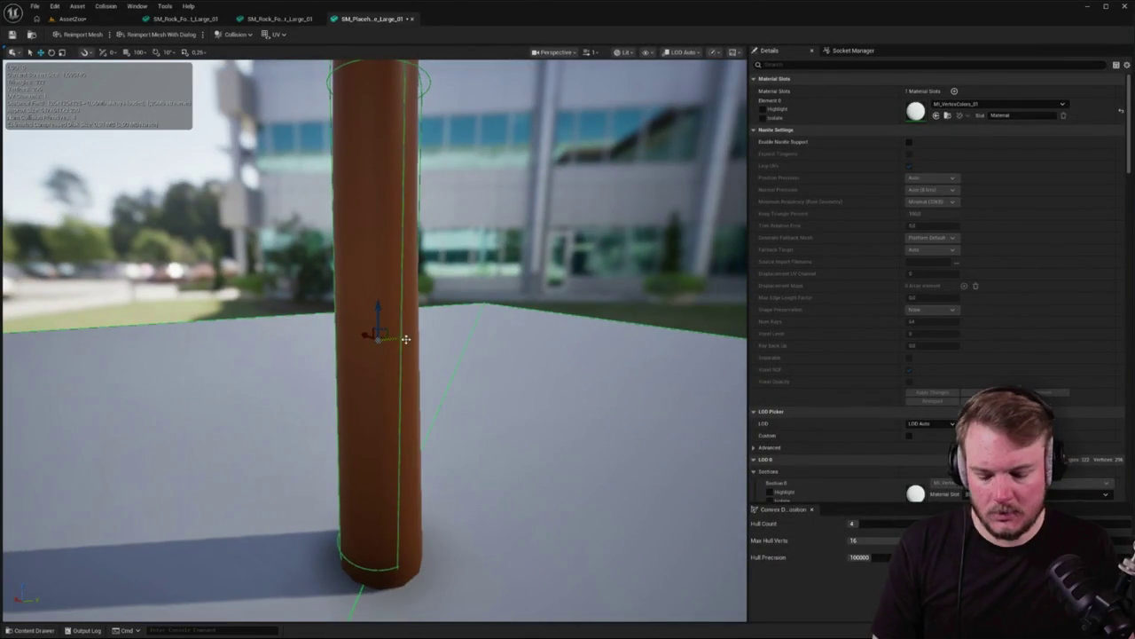
{"action": "left_click", "coordinate": [90, 19]}
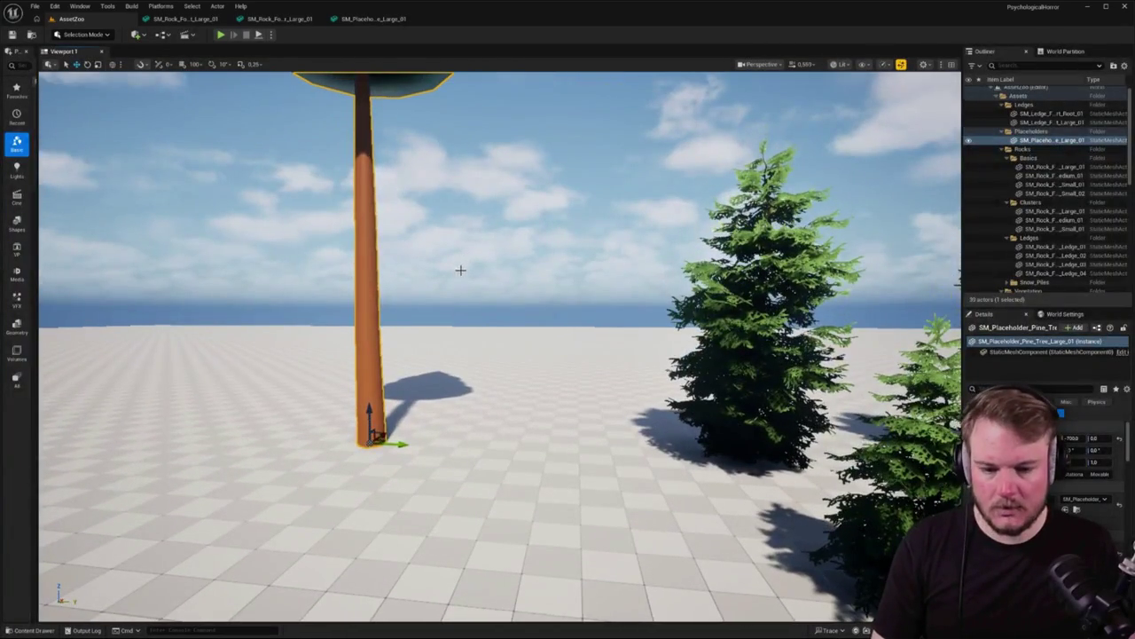
{"action": "key", "text": "f"}
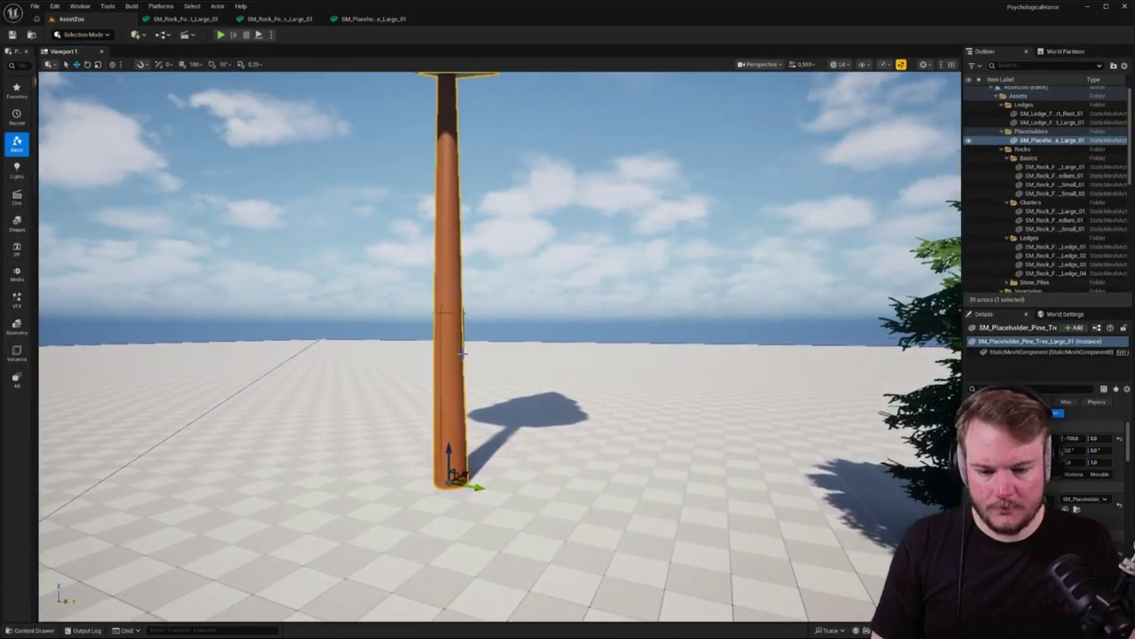
{"action": "key", "text": "alt+p"}
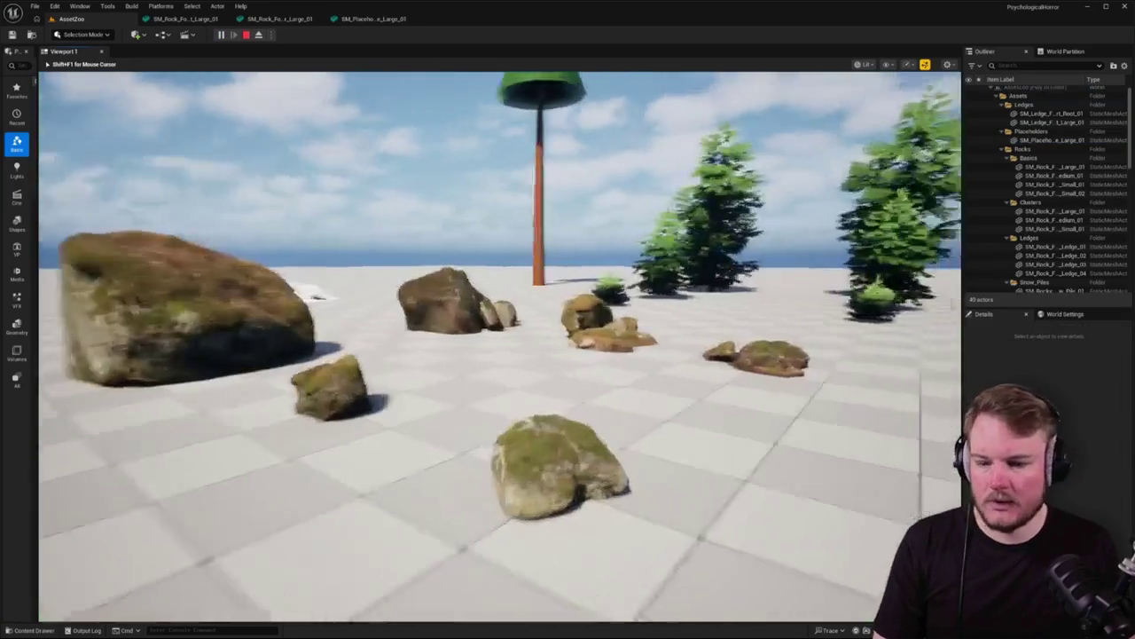
{"action": "key", "text": "w"}
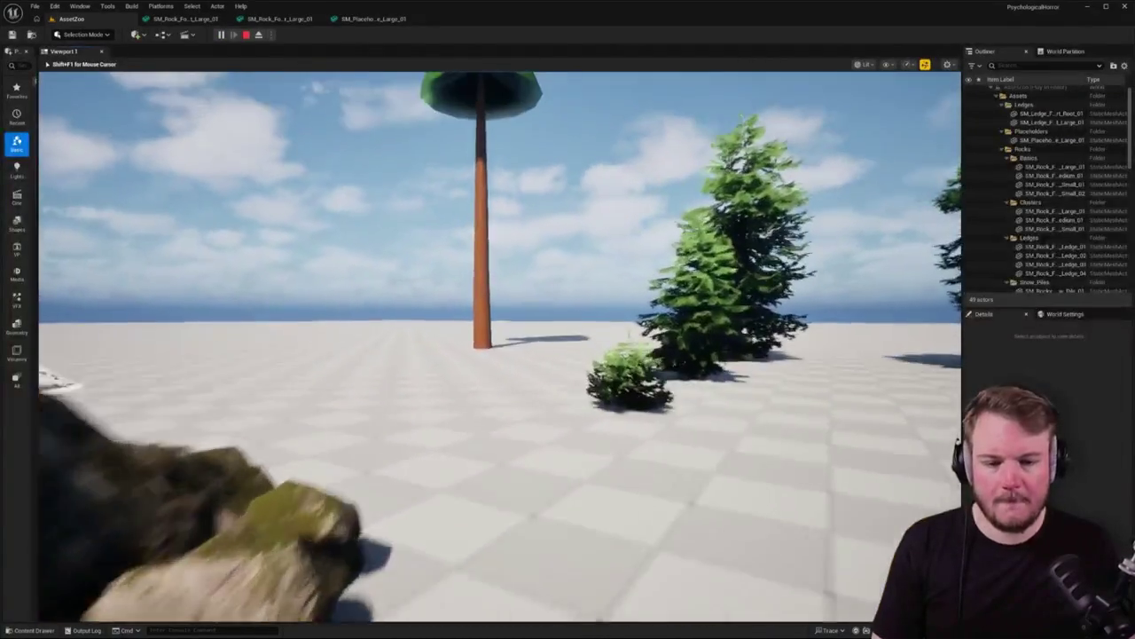
{"action": "key", "text": "w"}
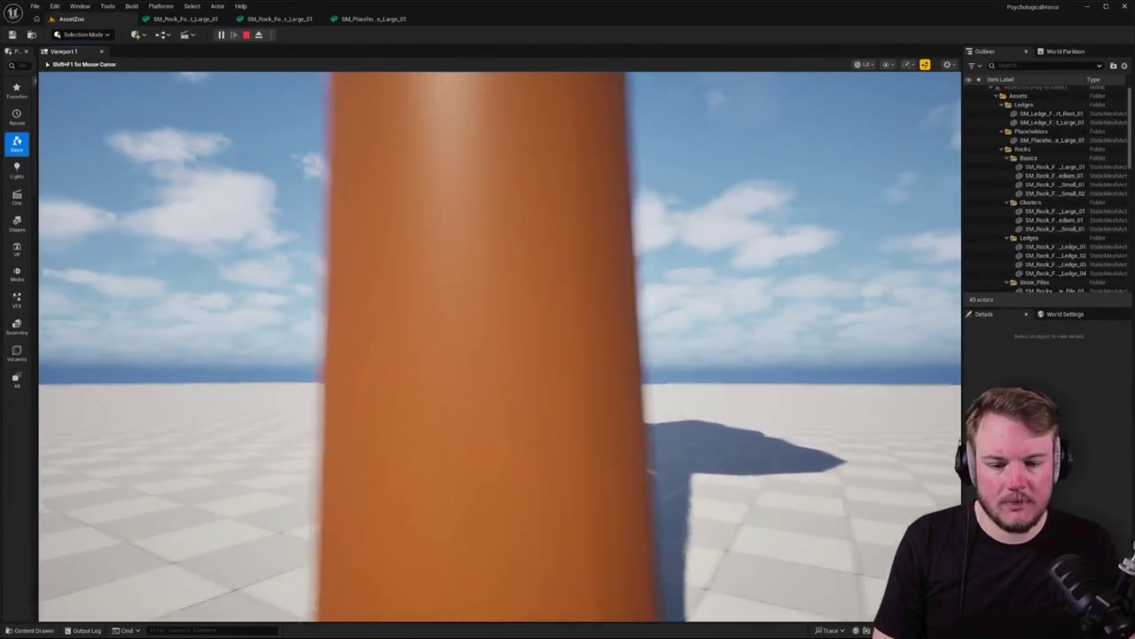
{"action": "key", "text": "Escape"}
{"action": "key", "text": "s"}
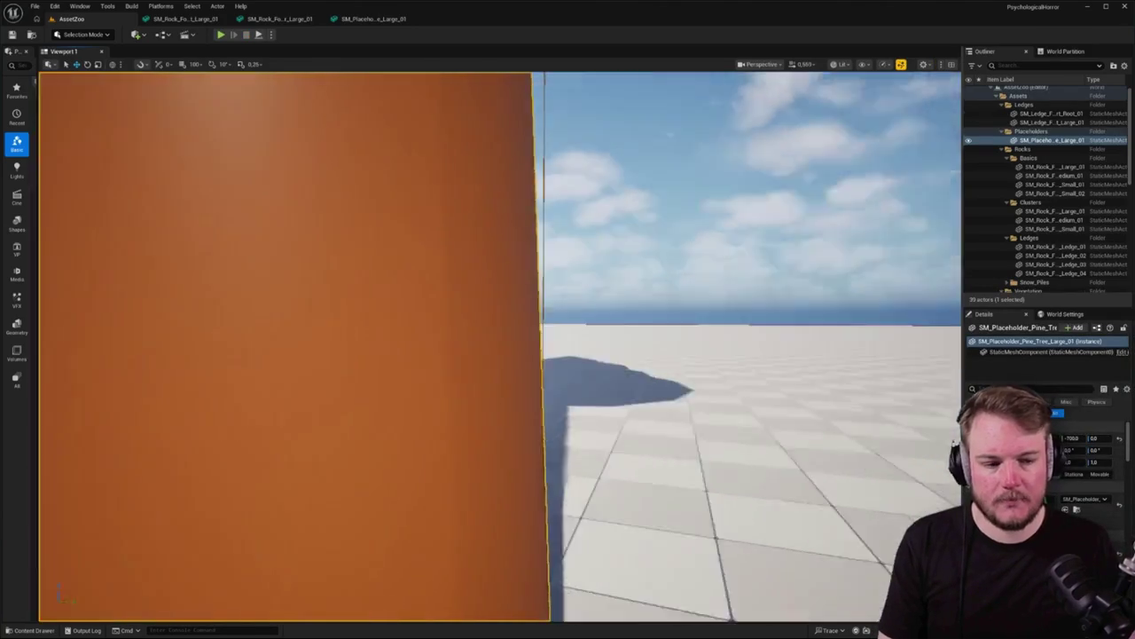
{"action": "key", "text": "Escape"}
{"action": "key", "text": "w"}
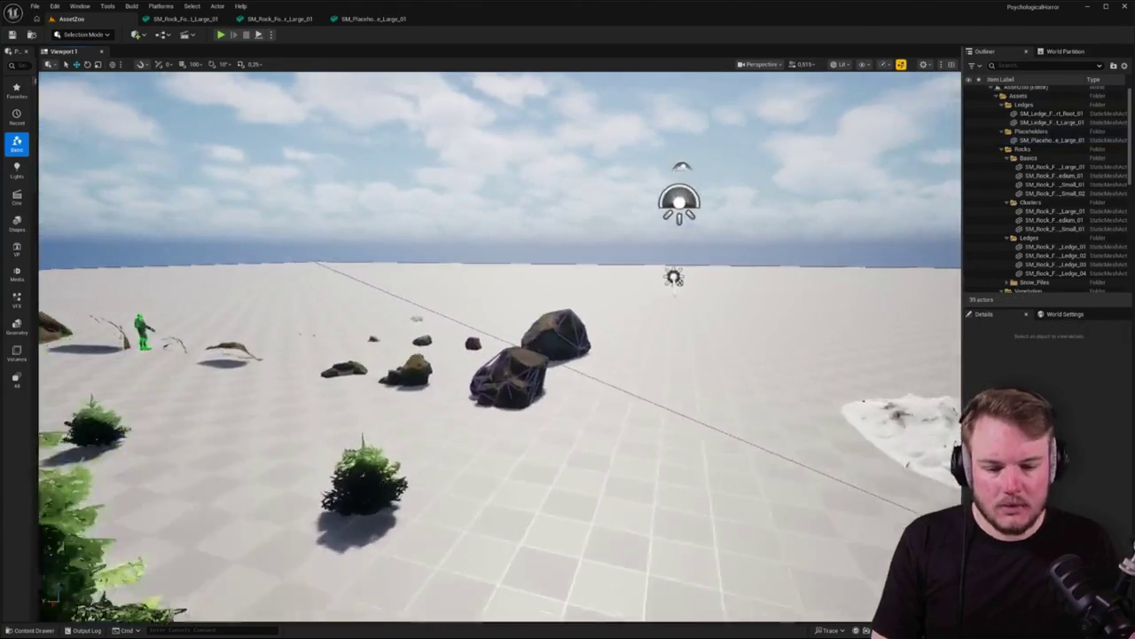
{"action": "key", "text": "w"}
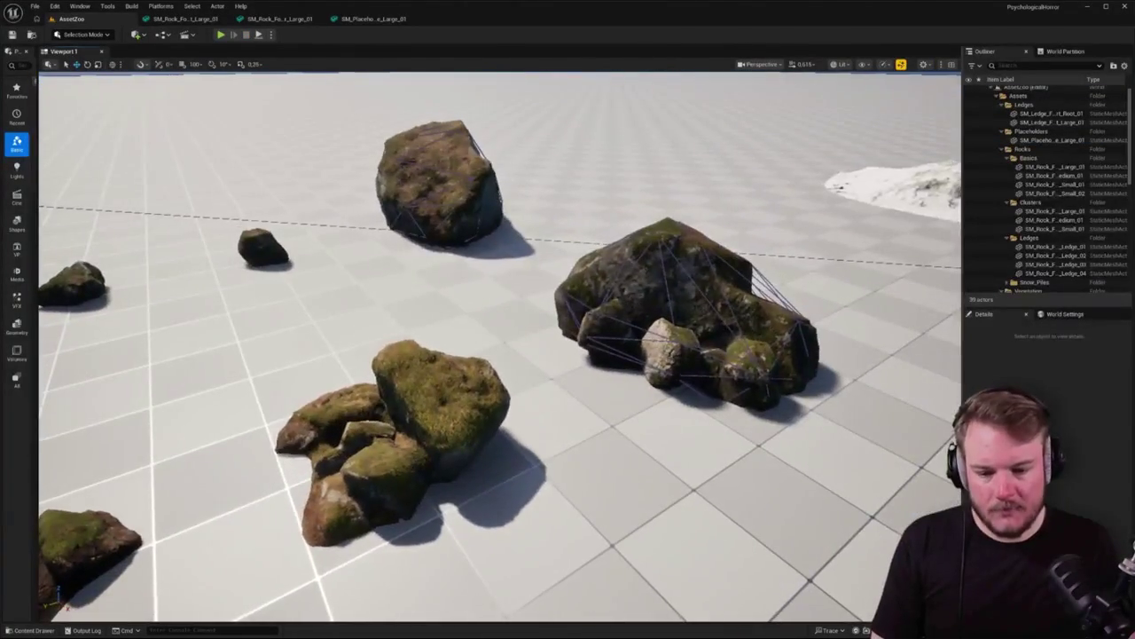
{"action": "left_click", "coordinate": [390, 425]}
{"action": "key", "text": "w"}
{"action": "key", "text": "s"}
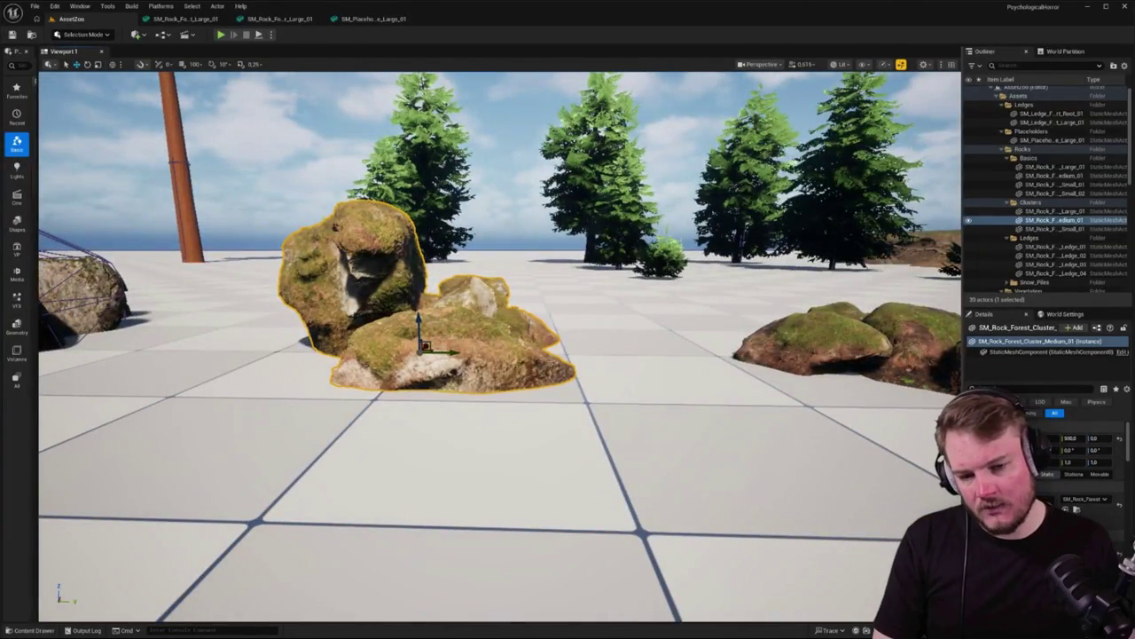
{"action": "key", "text": "w"}
{"action": "mouse_move", "coordinate": [572, 277]}
{"action": "left_mouse_down"}
{"action": "mouse_move", "coordinate": [355, 98]}
{"action": "mouse_move", "coordinate": [698, 82]}
{"action": "left_mouse_up"}
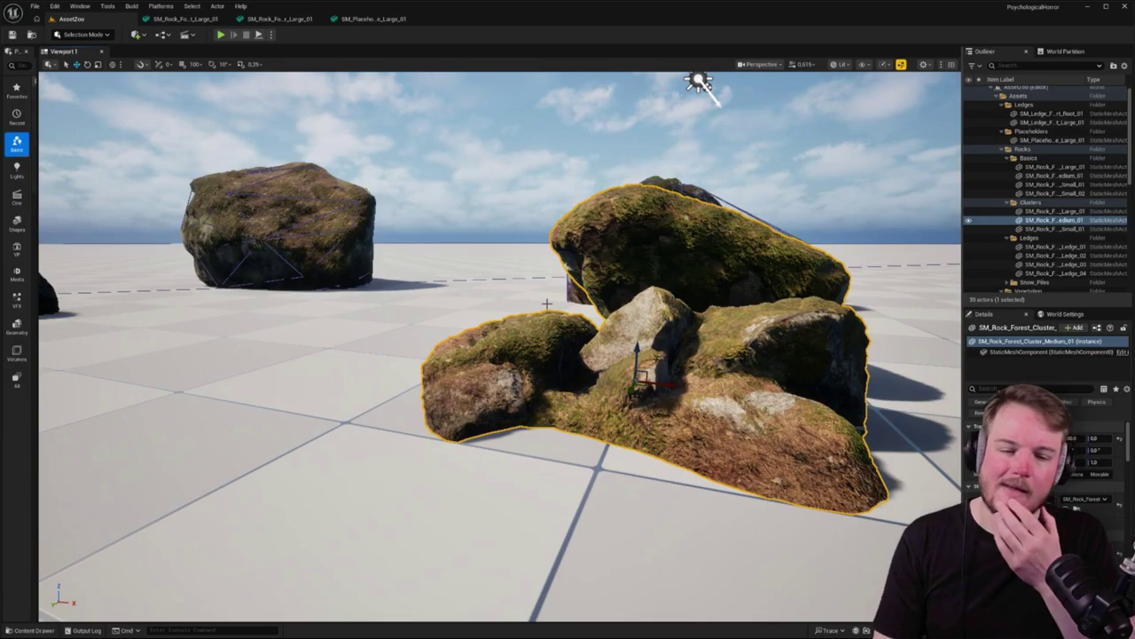
{"action": "left_click_drag", "start_coordinate": [698, 82], "coordinate": [621, 105]}
{"action": "left_click_drag", "start_coordinate": [621, 222], "coordinate": [559, 266]}
{"action": "double_click", "coordinate": [552, 266]}
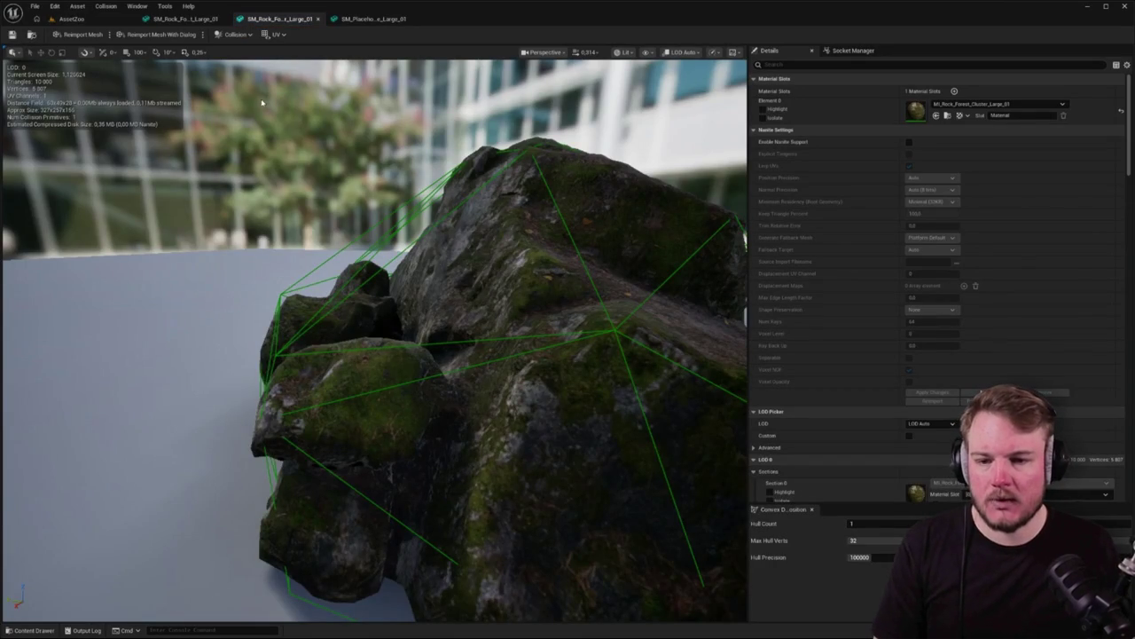
Remove the large rock cluster's existing collision and orbit around the mesh to inspect it
{"action": "left_click", "coordinate": [236, 34]}
{"action": "left_click", "coordinate": [280, 158]}
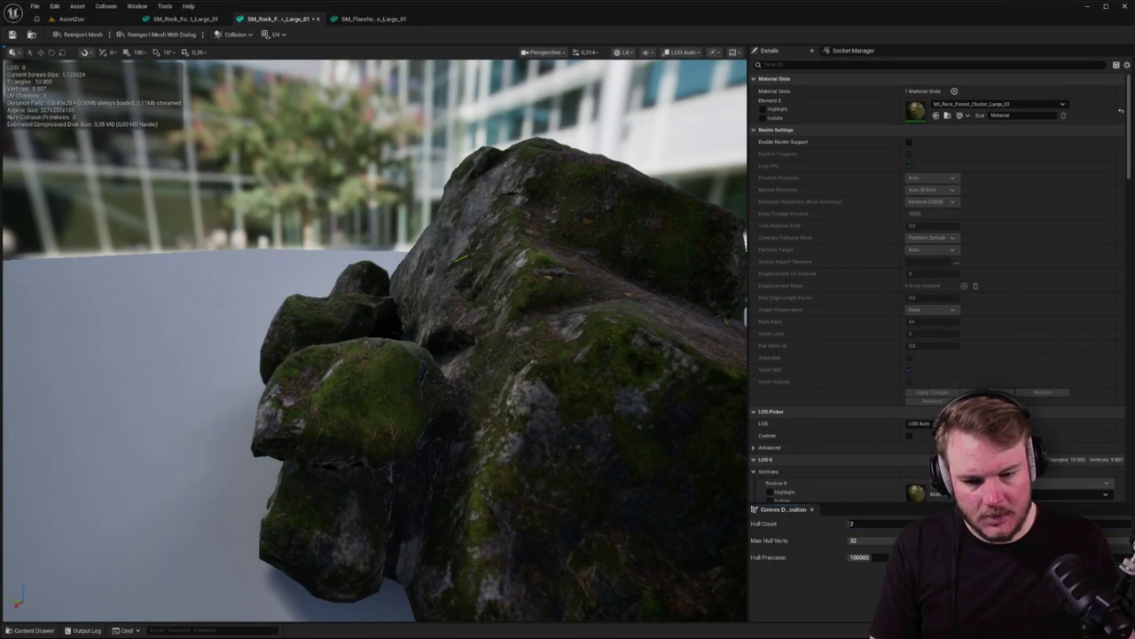
{"action": "mouse_move", "coordinate": [533, 355]}
{"action": "left_mouse_down"}
{"action": "mouse_move", "coordinate": [408, 337]}
{"action": "mouse_move", "coordinate": [524, 328]}
{"action": "left_mouse_up"}
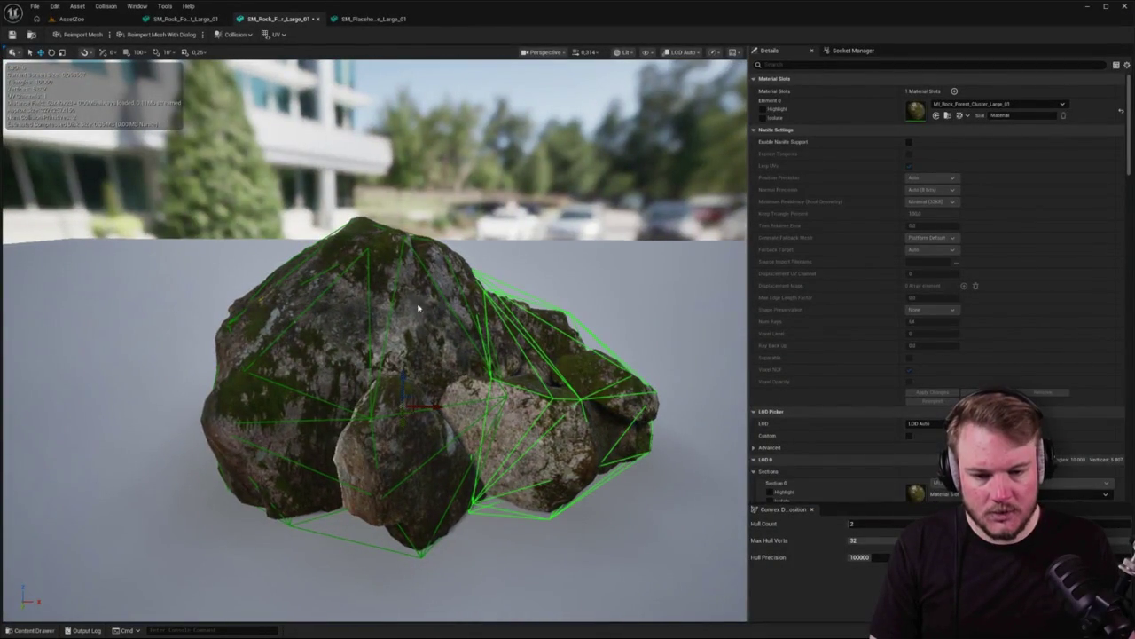
{"action": "mouse_move", "coordinate": [368, 308]}
{"action": "left_mouse_down"}
{"action": "mouse_move", "coordinate": [311, 313]}
{"action": "mouse_move", "coordinate": [368, 293]}
{"action": "mouse_move", "coordinate": [368, 258]}
{"action": "left_mouse_up"}
{"action": "key", "text": "f"}
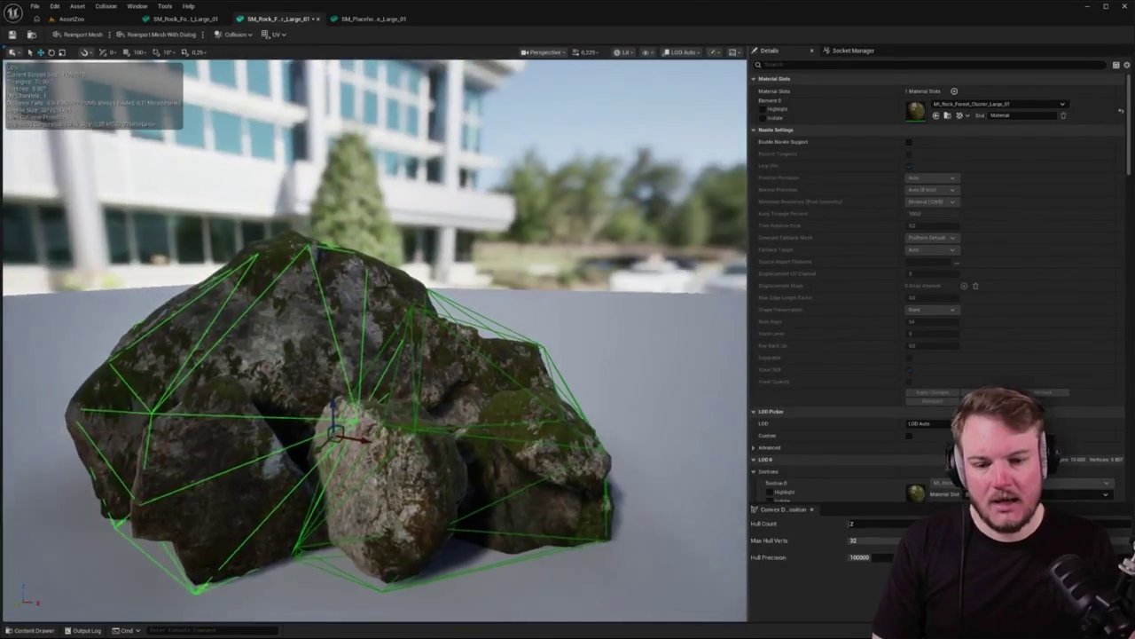
{"action": "left_click_drag", "start_coordinate": [368, 307], "coordinate": [319, 266]}
{"action": "mouse_move", "coordinate": [520, 355]}
{"action": "left_mouse_down"}
{"action": "mouse_move", "coordinate": [444, 341]}
{"action": "mouse_move", "coordinate": [521, 354]}
{"action": "left_mouse_up"}
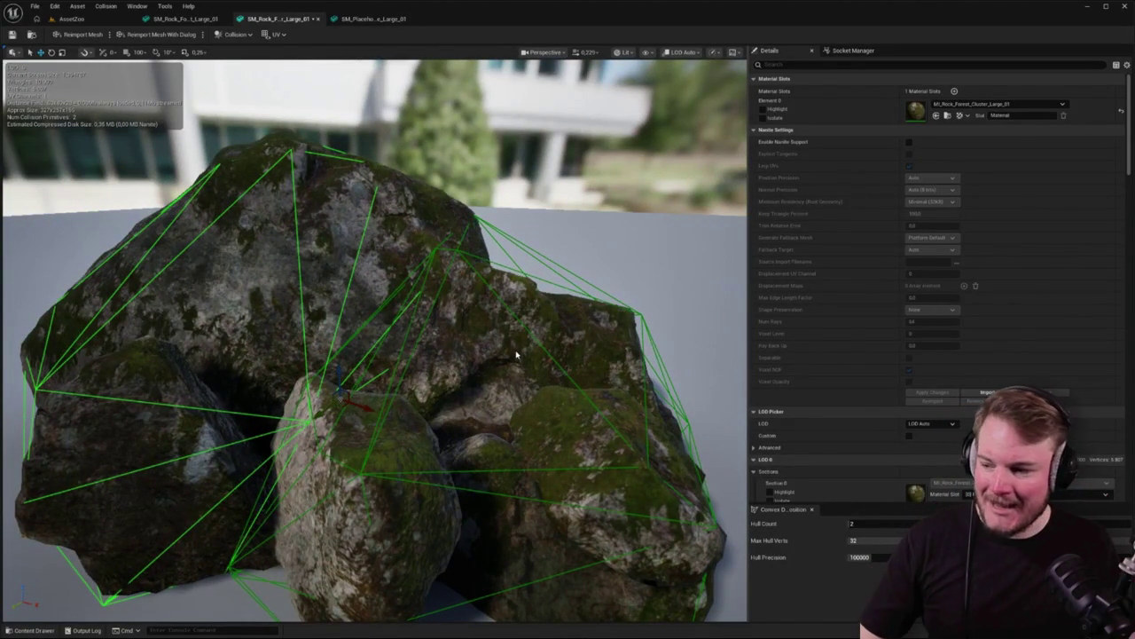
Re-enter the Max Hull Verts value and inspect the regenerated hulls up close
{"action": "left_click", "coordinate": [897, 539]}
{"action": "left_click", "coordinate": [897, 539]}
{"action": "key", "text": "BackSpace"}
{"action": "type", "text": "6"}
{"action": "type", "text": "2"}
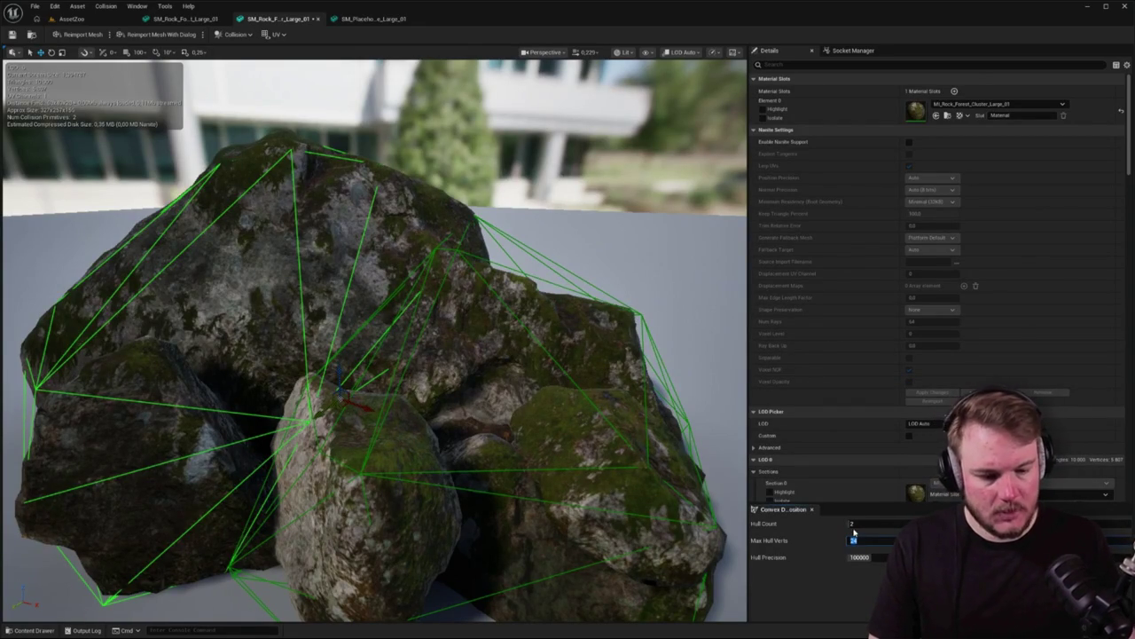
{"action": "scroll", "coordinate": [421, 306], "scroll_direction": "up", "scroll_amount": 1}
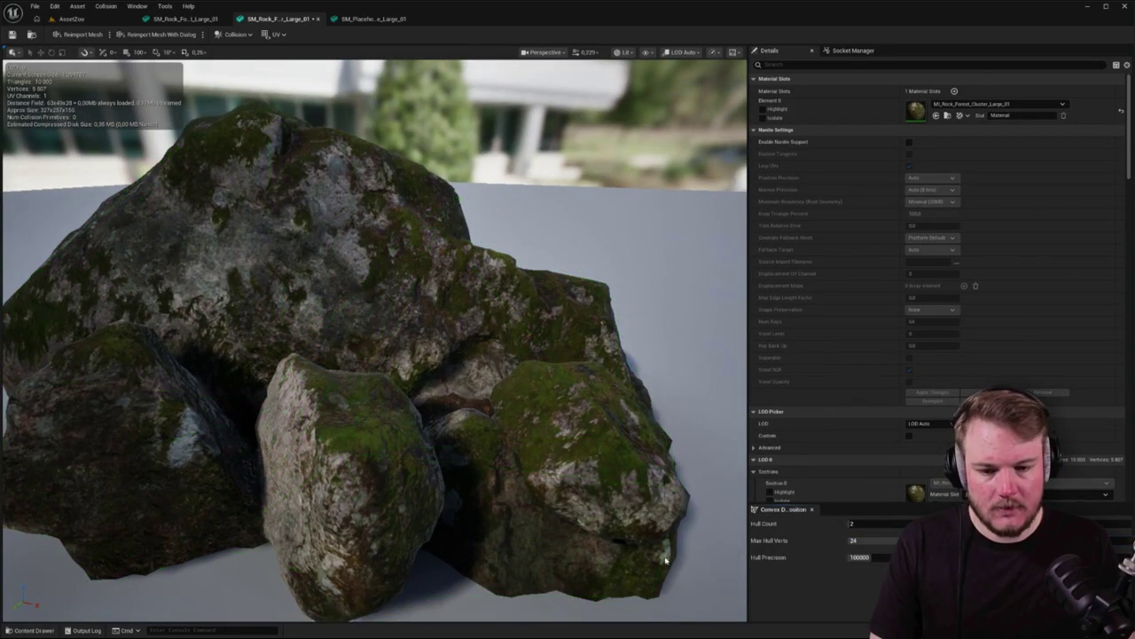
{"action": "mouse_move", "coordinate": [420, 306]}
{"action": "left_mouse_down"}
{"action": "mouse_move", "coordinate": [284, 327]}
{"action": "mouse_move", "coordinate": [633, 473]}
{"action": "left_mouse_up"}
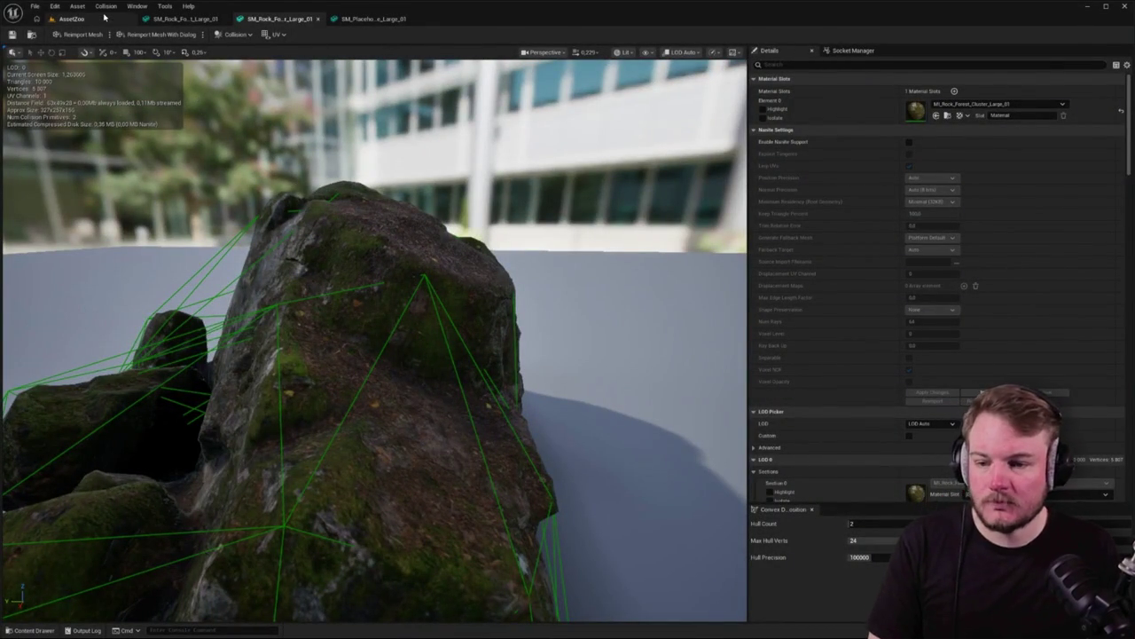
{"action": "left_click", "coordinate": [70, 18]}
{"action": "left_click", "coordinate": [388, 20]}
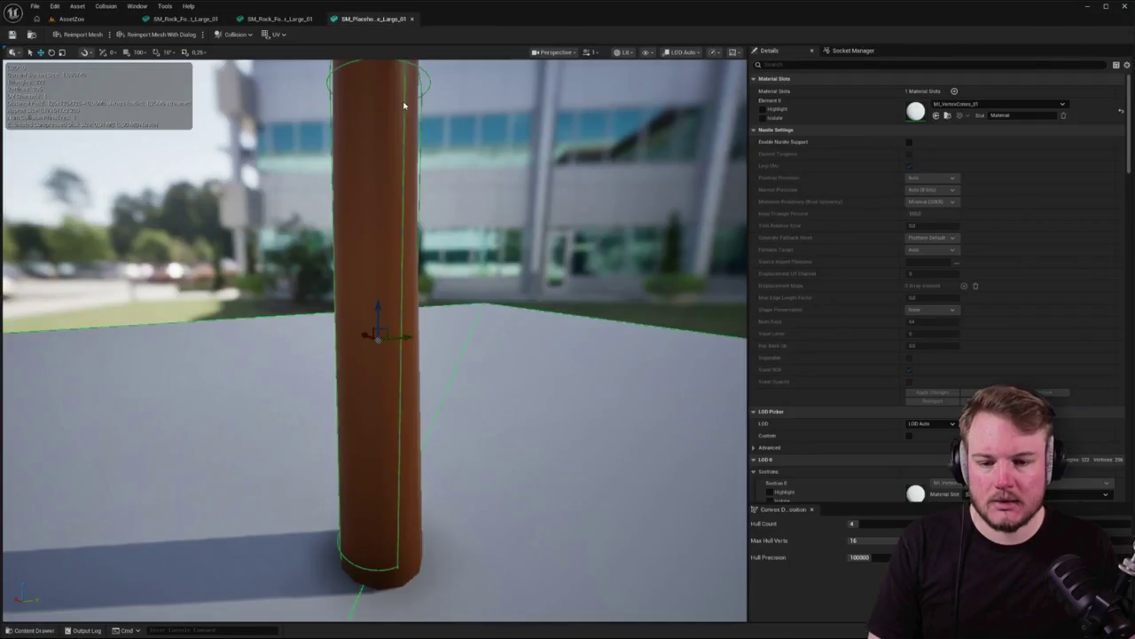
Close the placeholder pine mesh and open the medium rock cluster's mesh from AssetZoo
{"action": "middle_click", "coordinate": [380, 19]}
{"action": "left_click", "coordinate": [71, 18]}
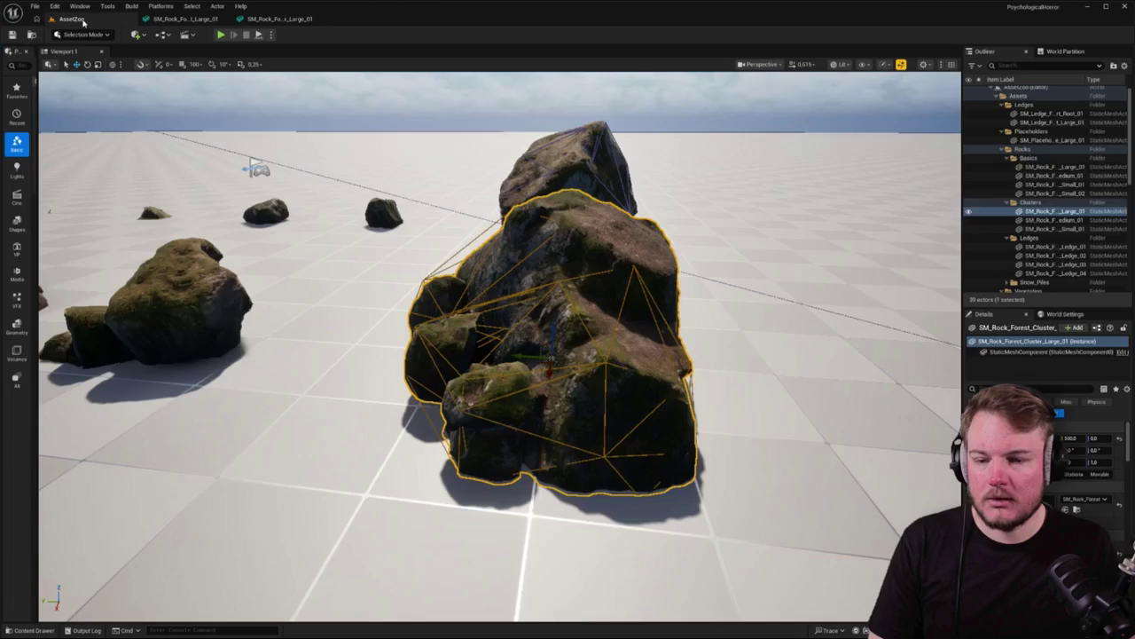
{"action": "left_click", "coordinate": [238, 297]}
{"action": "double_click", "coordinate": [241, 291]}
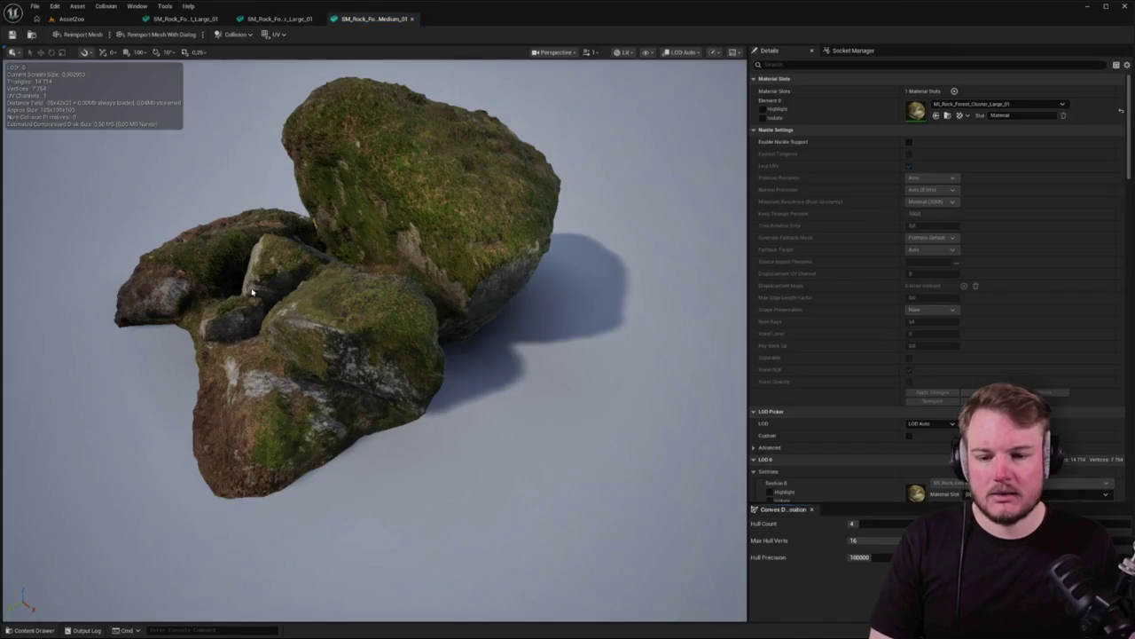
Apply convex collision with Hull Count 2, check the hulls from ground and above, and return to AssetZoo
{"action": "left_click", "coordinate": [882, 522]}
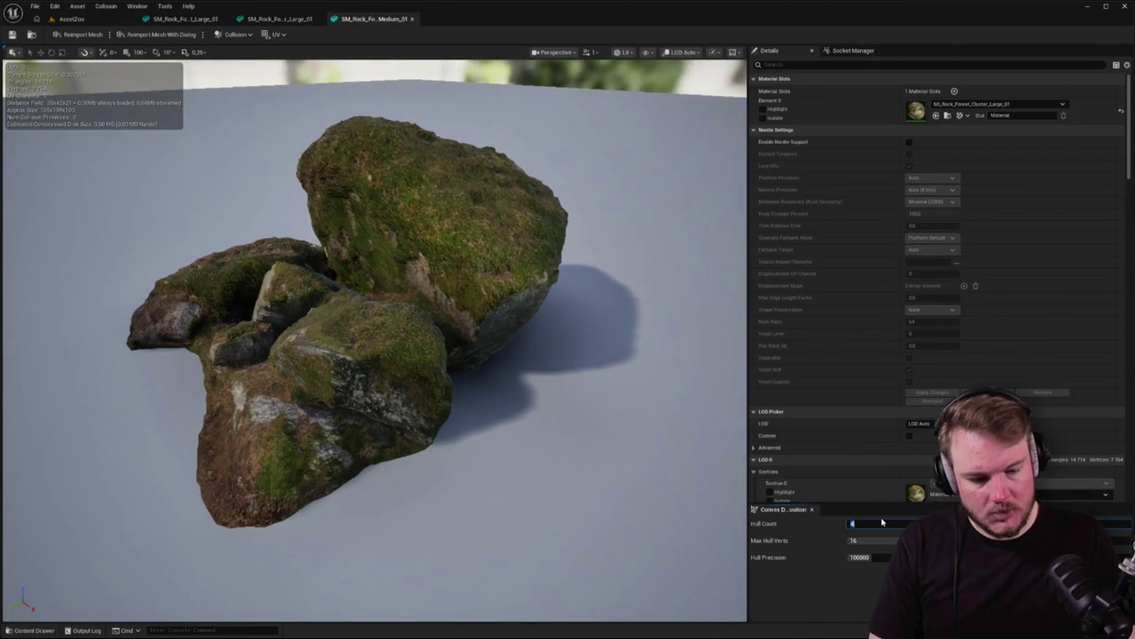
{"action": "type", "text": "2"}
{"action": "key", "text": "Tab"}
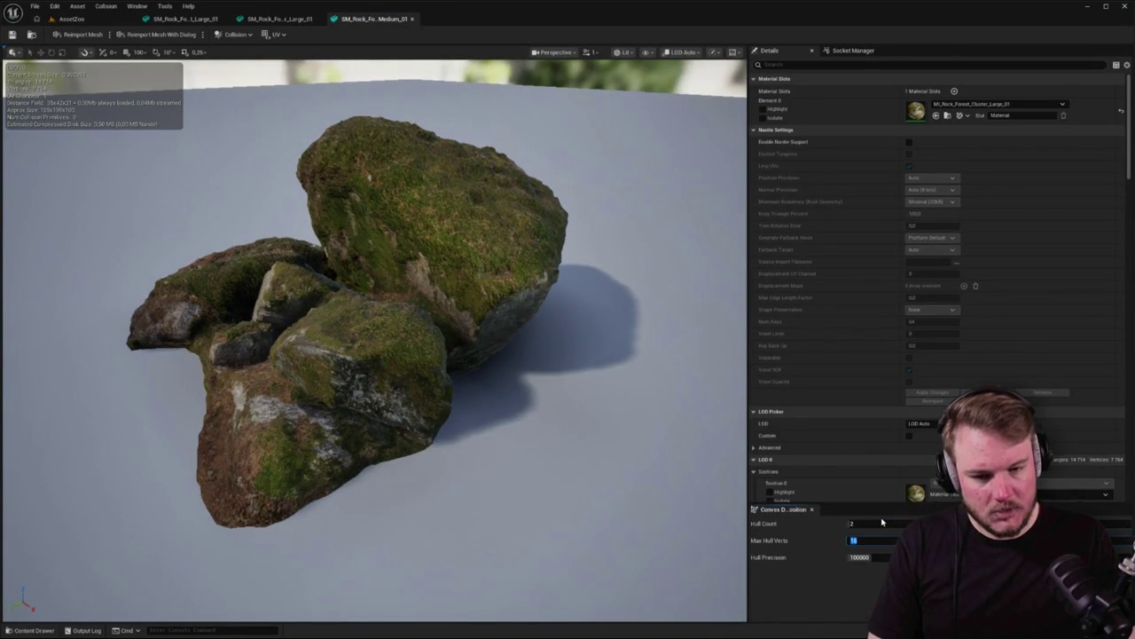
{"action": "key", "text": "Return"}
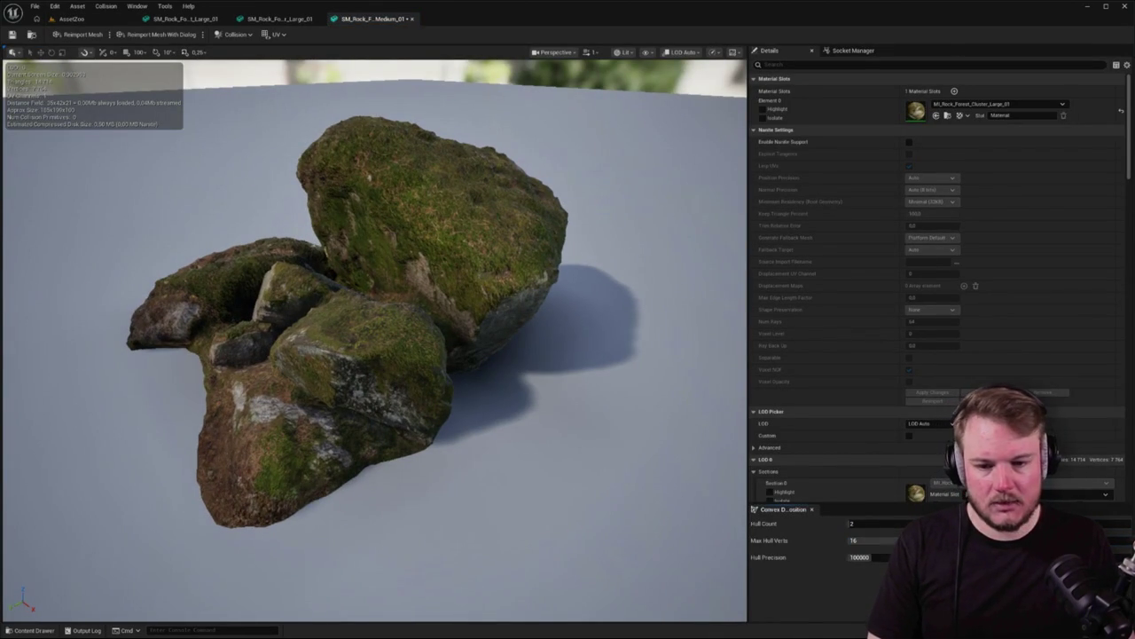
{"action": "mouse_move", "coordinate": [436, 396]}
{"action": "left_mouse_down"}
{"action": "mouse_move", "coordinate": [435, 462]}
{"action": "mouse_move", "coordinate": [417, 355]}
{"action": "mouse_move", "coordinate": [310, 354]}
{"action": "mouse_move", "coordinate": [222, 238]}
{"action": "left_mouse_up"}
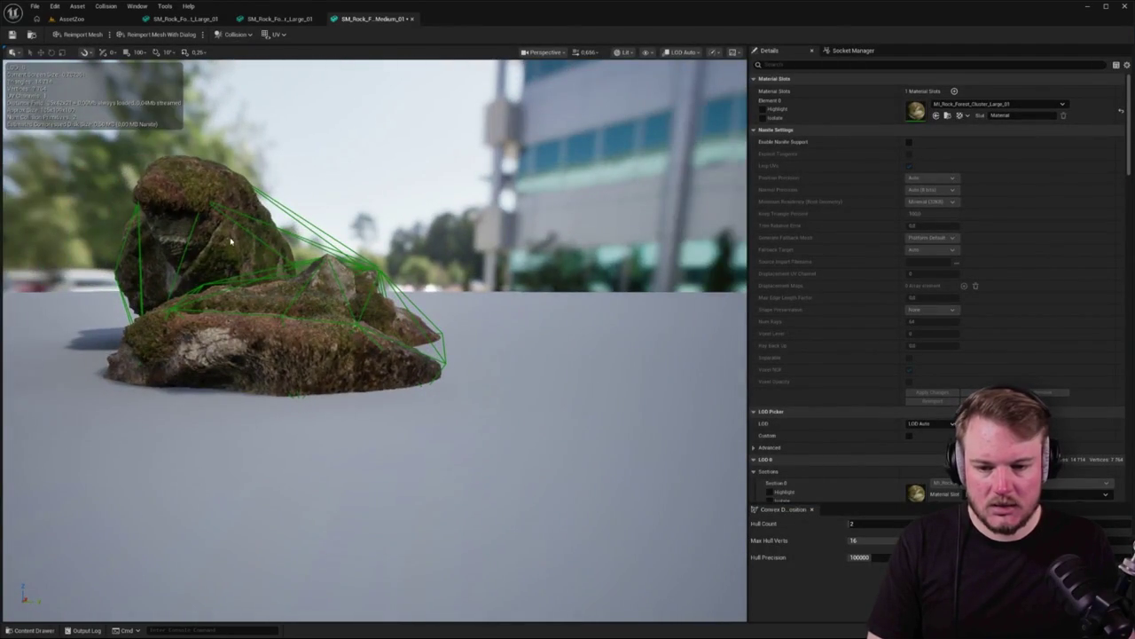
{"action": "left_click_drag", "start_coordinate": [389, 240], "coordinate": [189, 110]}
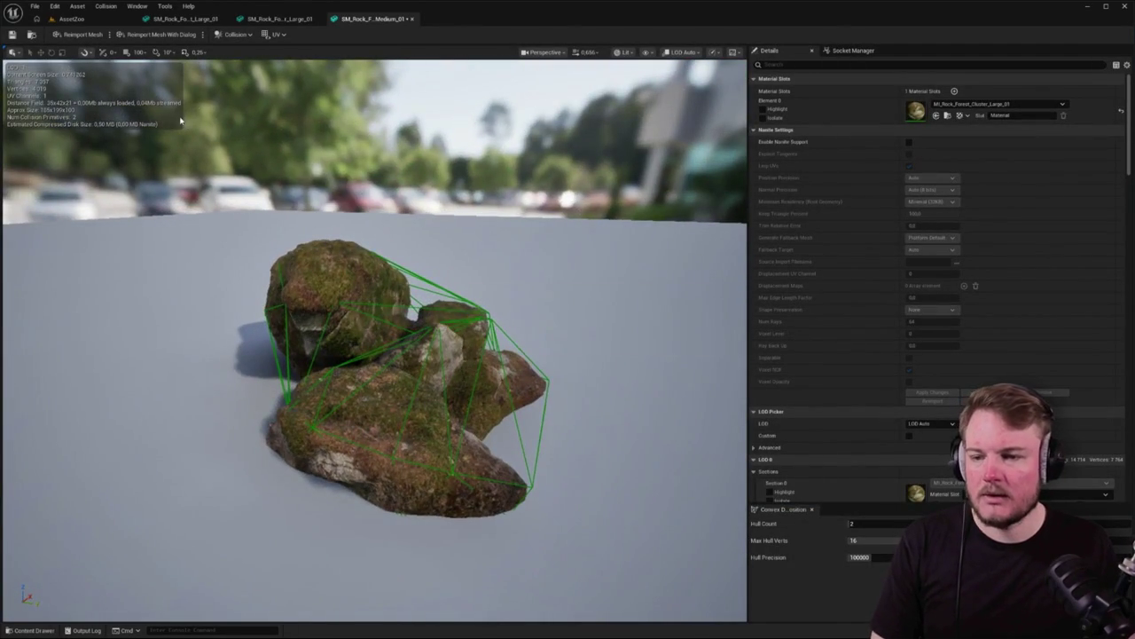
{"action": "left_click", "coordinate": [71, 19]}
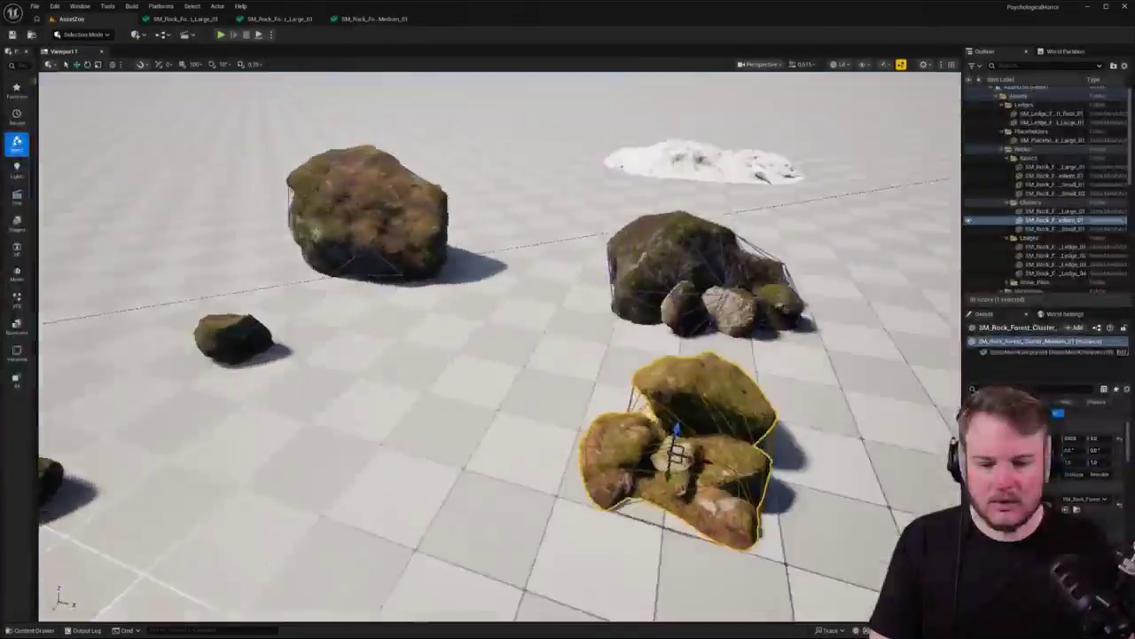
Start a Play-in-Editor session from a chosen floor spot near the mossy rocks
{"action": "left_click_drag", "start_coordinate": [514, 203], "coordinate": [514, 231]}
{"action": "right_click", "coordinate": [560, 336]}
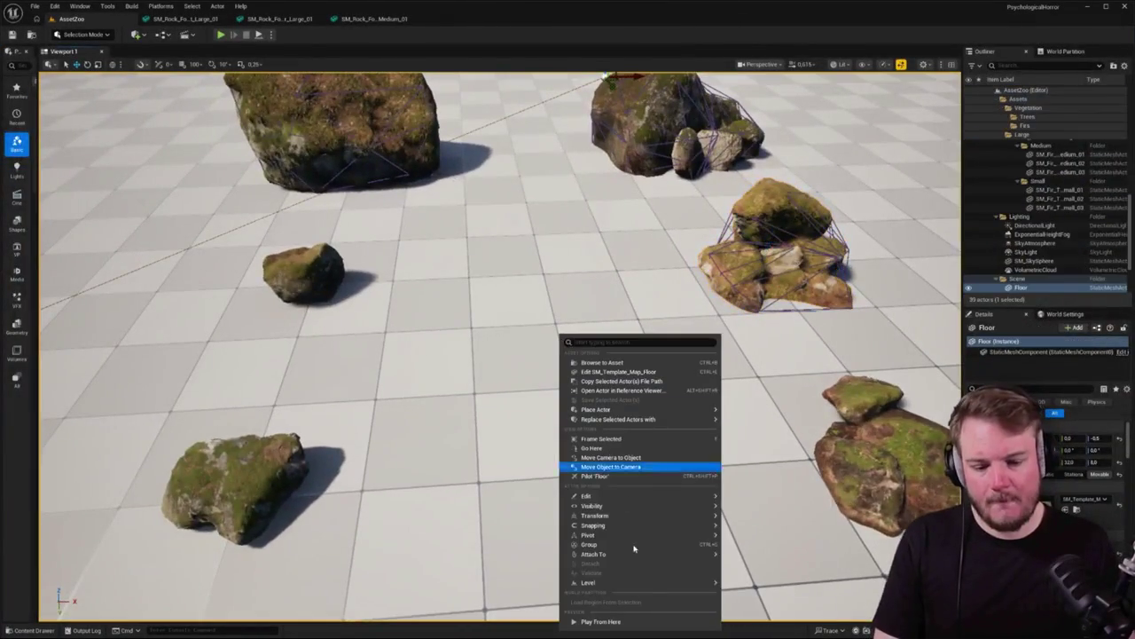
{"action": "left_click", "coordinate": [638, 621]}
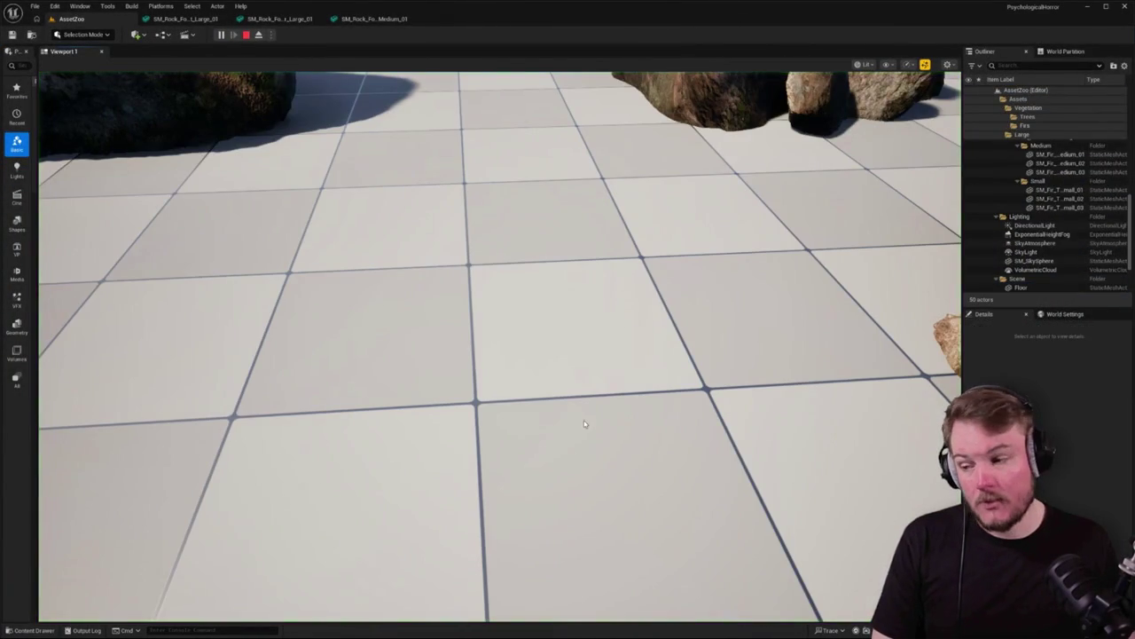
{"action": "left_click", "coordinate": [550, 385]}
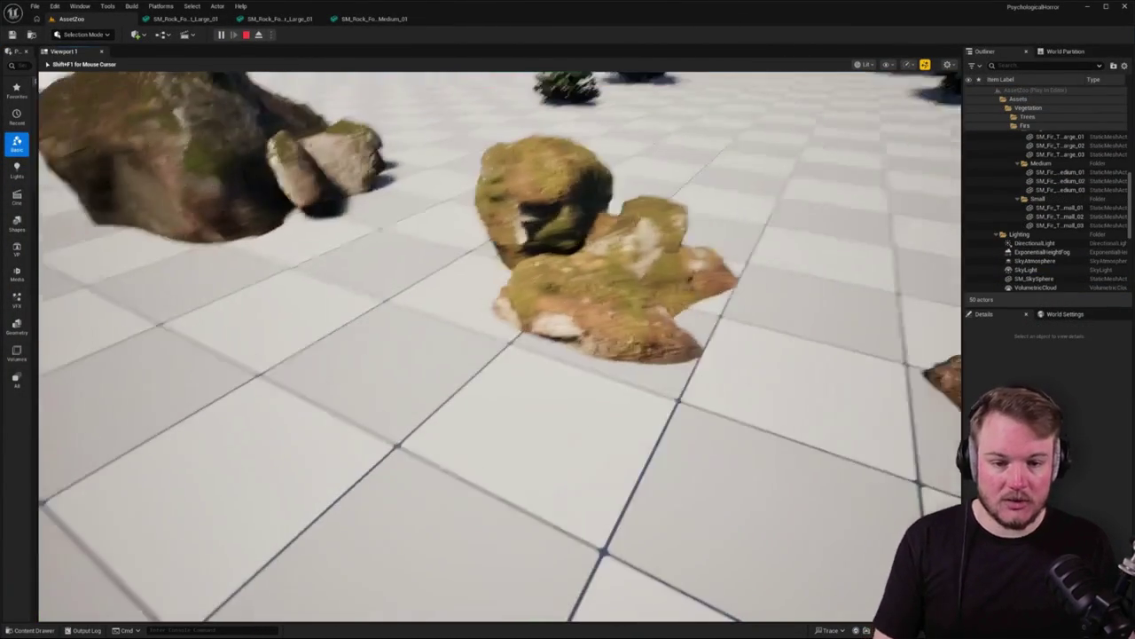
Walk forward through the rock field and into a rock to test its collision
{"action": "key", "text": "w"}
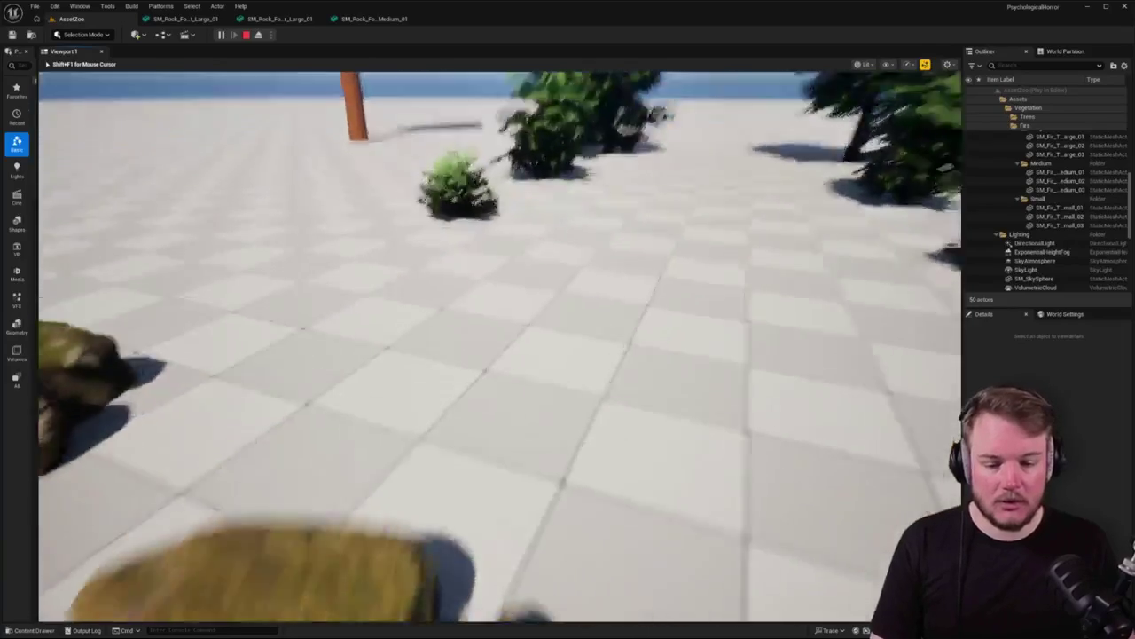
{"action": "key", "text": "w"}
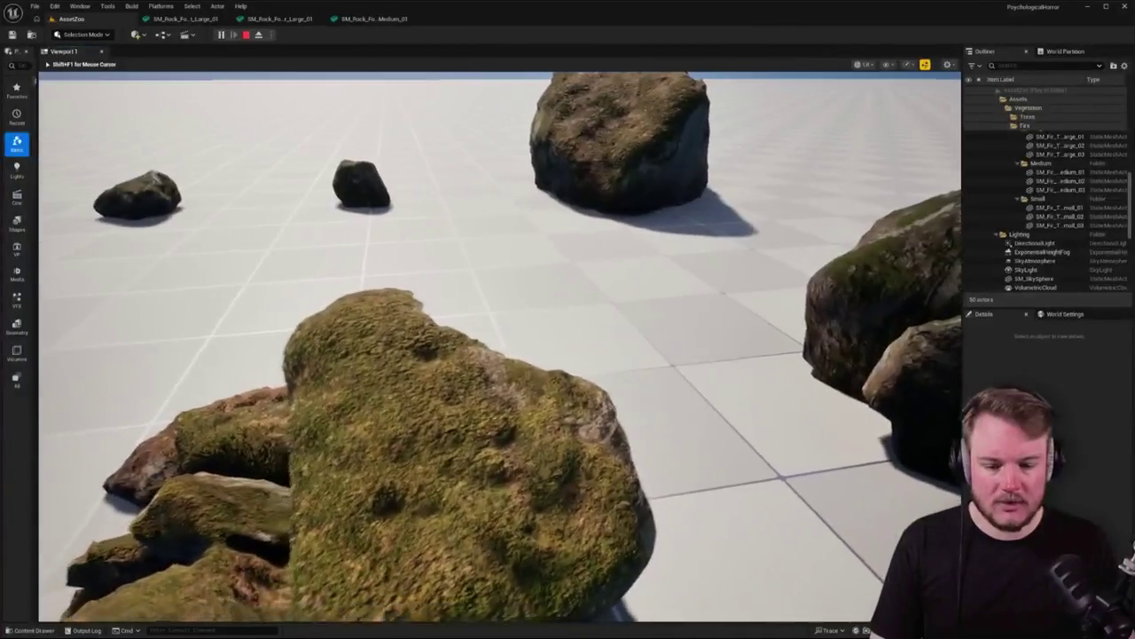
{"action": "key", "text": "w"}
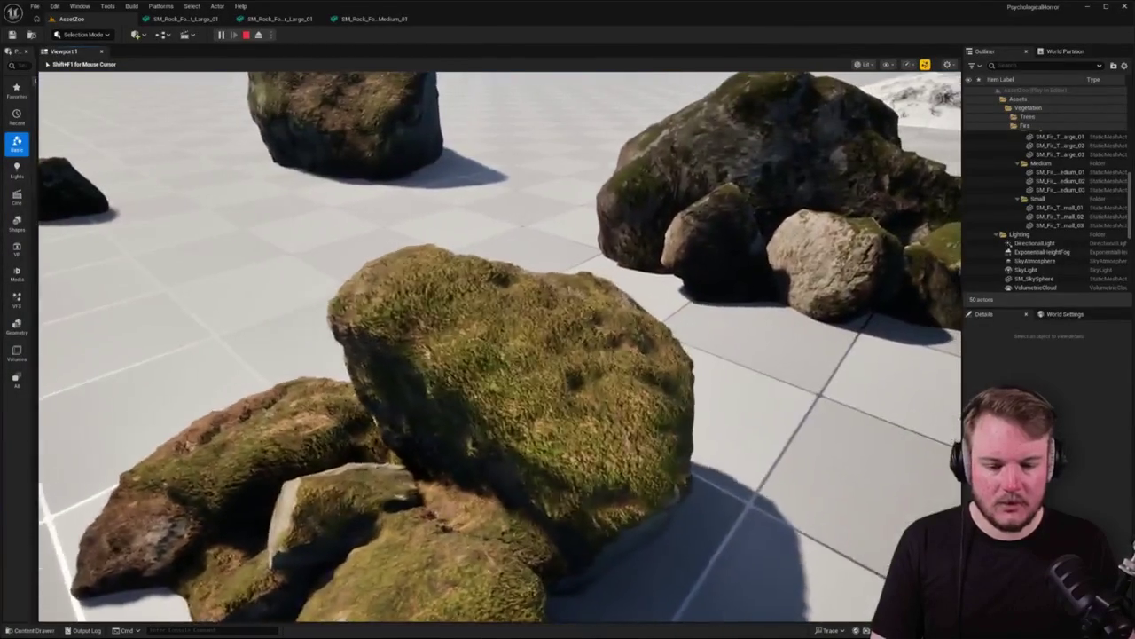
{"action": "key", "text": "w"}
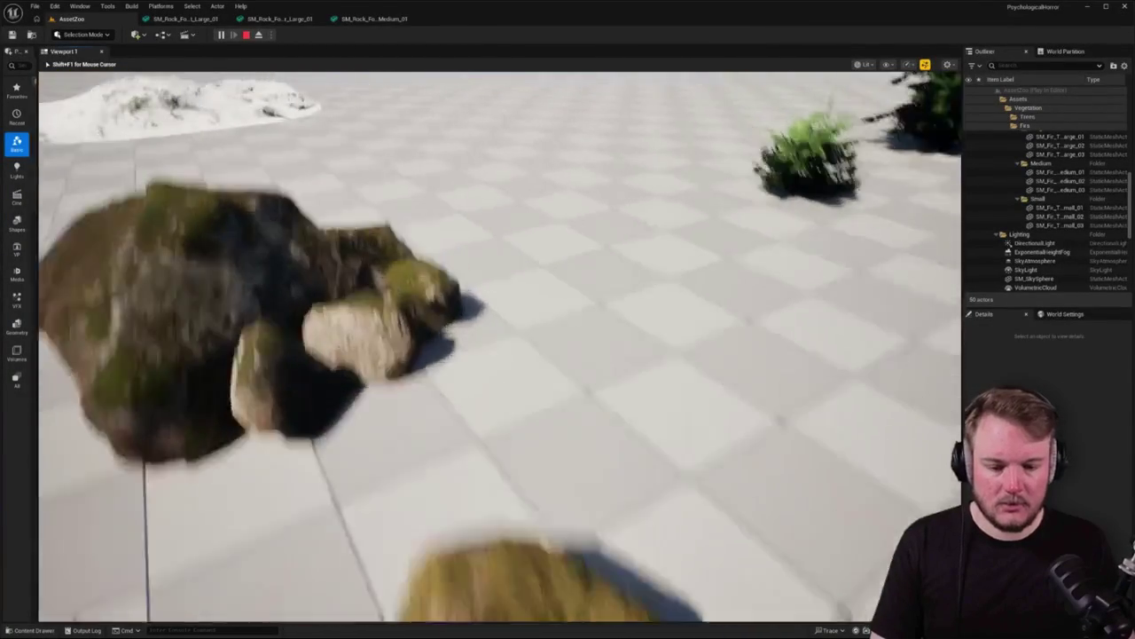
{"action": "key", "text": "w"}
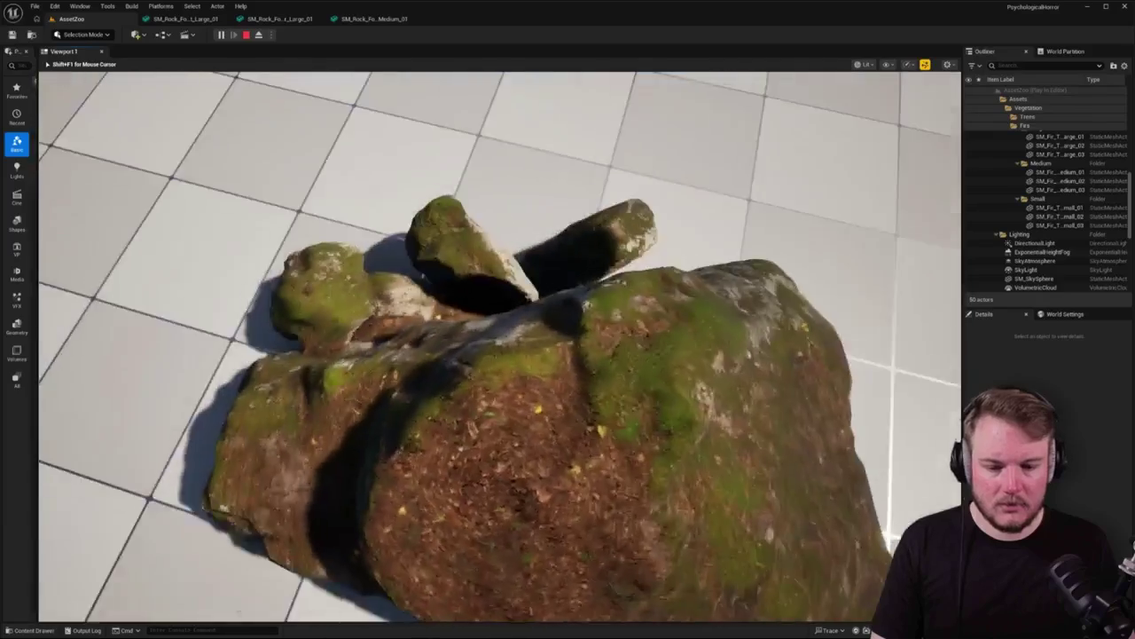
{"action": "key", "text": "w"}
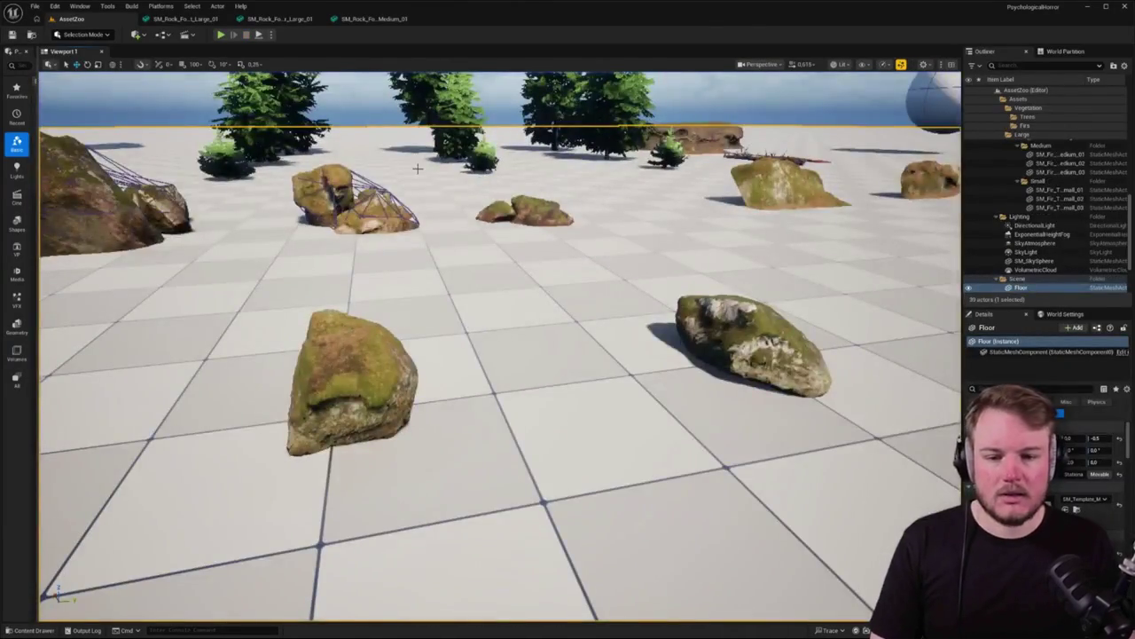
Stop the play session, fly to SM_Rock_Forest_Medium_01, select it and open it with Ctrl+E
{"action": "key", "text": "Escape"}
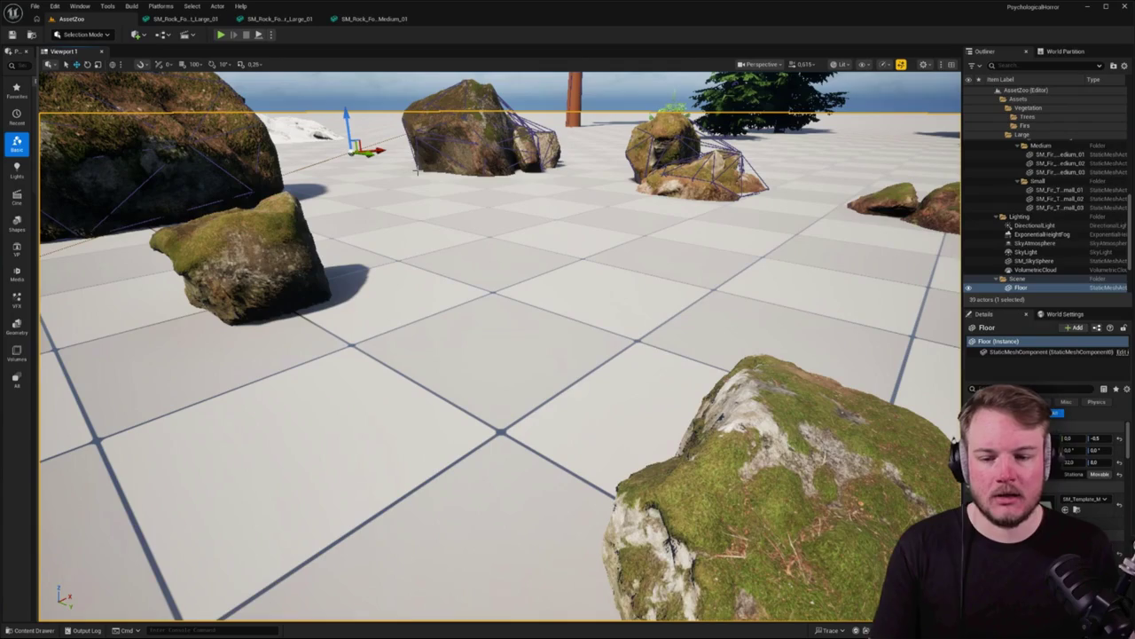
{"action": "mouse_move", "coordinate": [499, 176]}
{"action": "left_mouse_down"}
{"action": "mouse_move", "coordinate": [456, 120]}
{"action": "mouse_move", "coordinate": [417, 133]}
{"action": "mouse_move", "coordinate": [435, 124]}
{"action": "mouse_move", "coordinate": [479, 142]}
{"action": "left_mouse_up"}
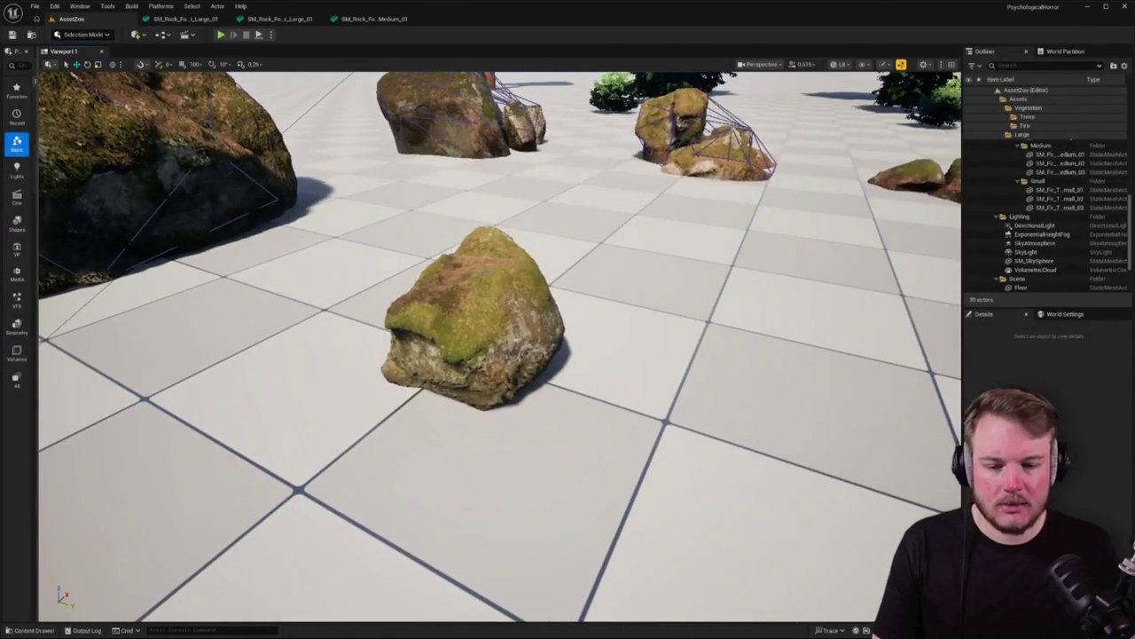
{"action": "left_click", "coordinate": [470, 320]}
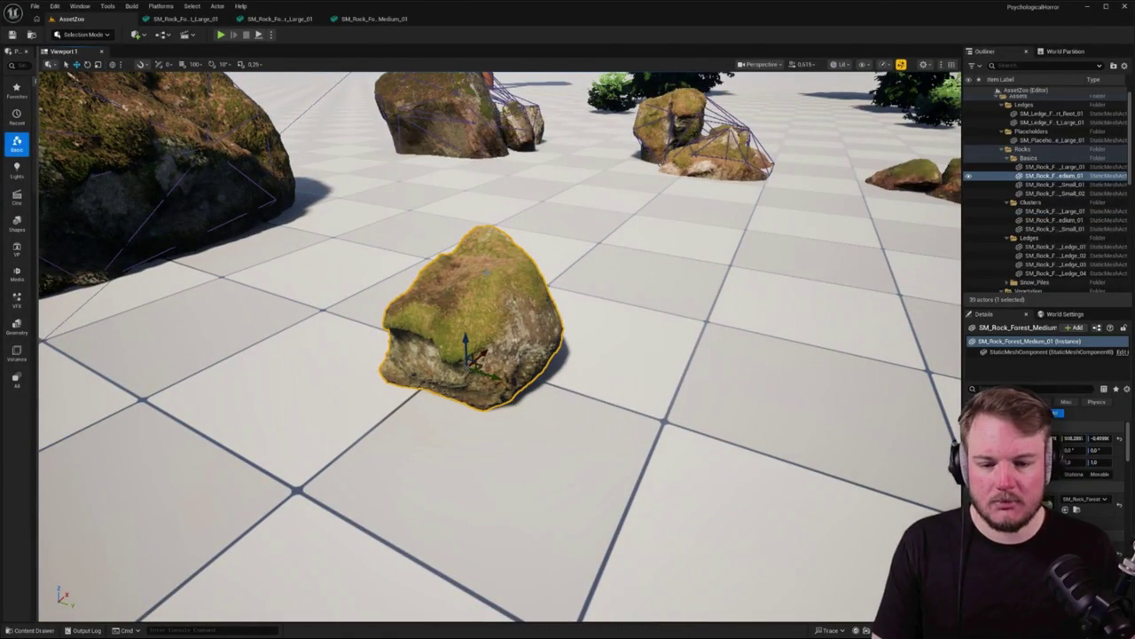
{"action": "key", "text": "ctrl+e"}
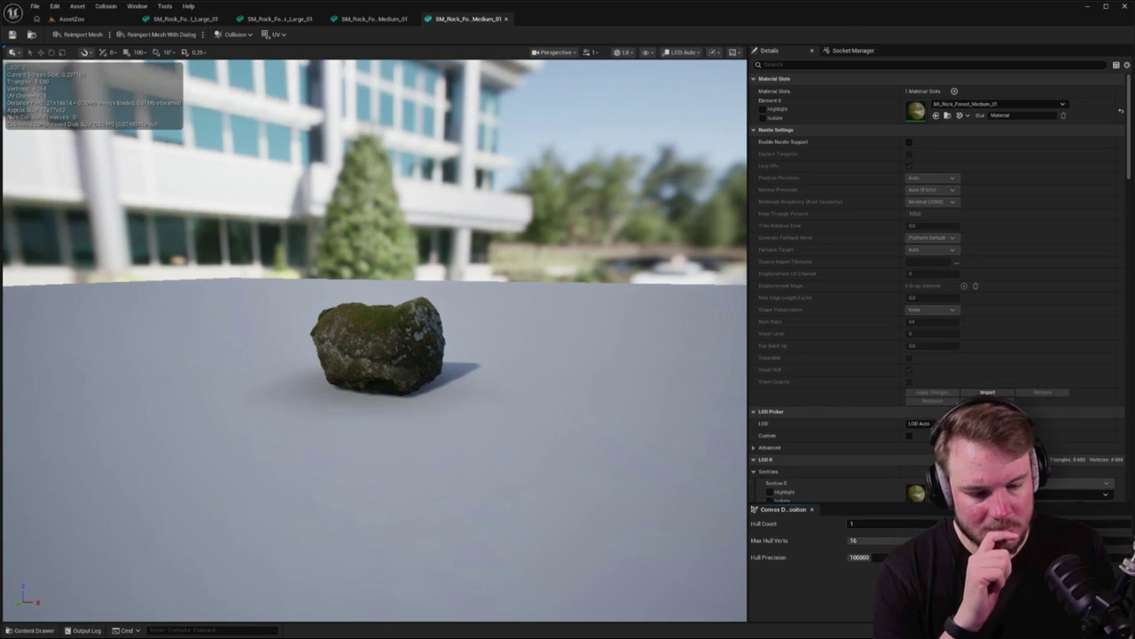
Set Max Hull Verts to 32, apply the new hull, inspect it, and return to AssetZoo
{"action": "left_click", "coordinate": [860, 540]}
{"action": "type", "text": "32"}
{"action": "key", "text": "Return"}
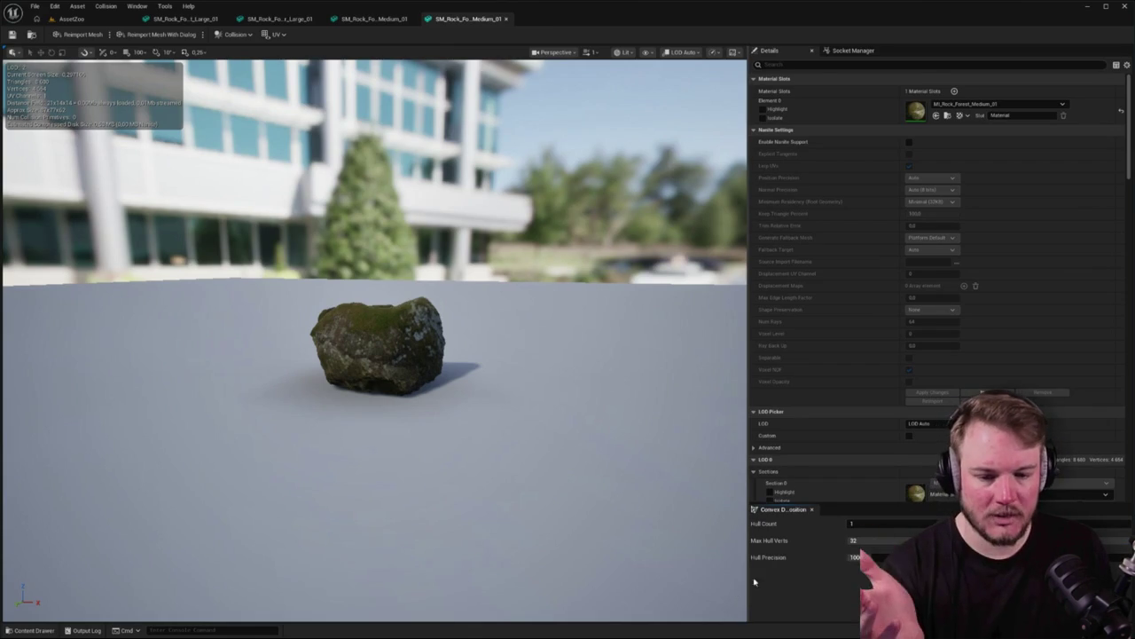
{"action": "left_click", "coordinate": [1100, 575]}
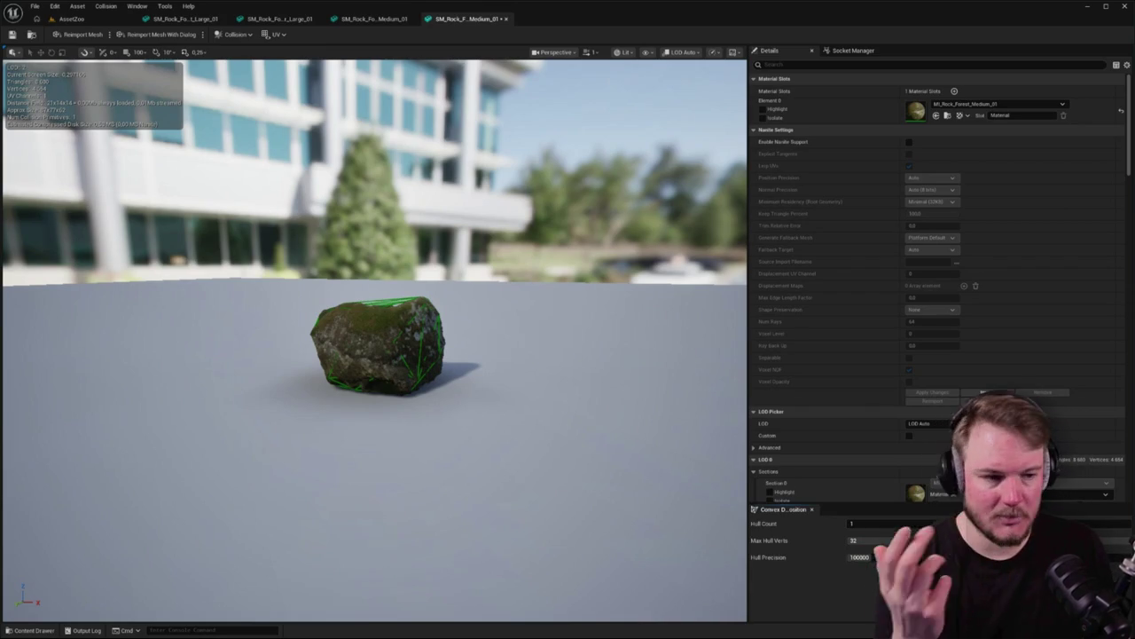
{"action": "mouse_move", "coordinate": [499, 402]}
{"action": "left_mouse_down"}
{"action": "mouse_move", "coordinate": [408, 409]}
{"action": "mouse_move", "coordinate": [415, 279]}
{"action": "left_mouse_up"}
{"action": "left_click", "coordinate": [71, 19]}
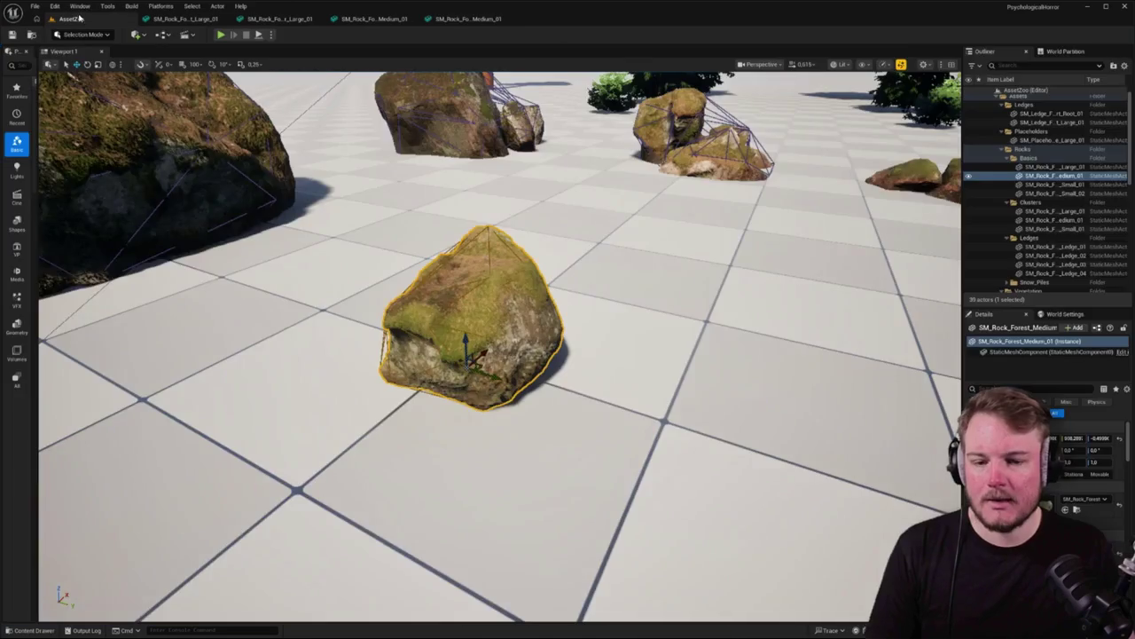
{"action": "left_click_drag", "start_coordinate": [497, 89], "coordinate": [443, 80]}
{"action": "left_click_drag", "start_coordinate": [479, 311], "coordinate": [480, 300]}
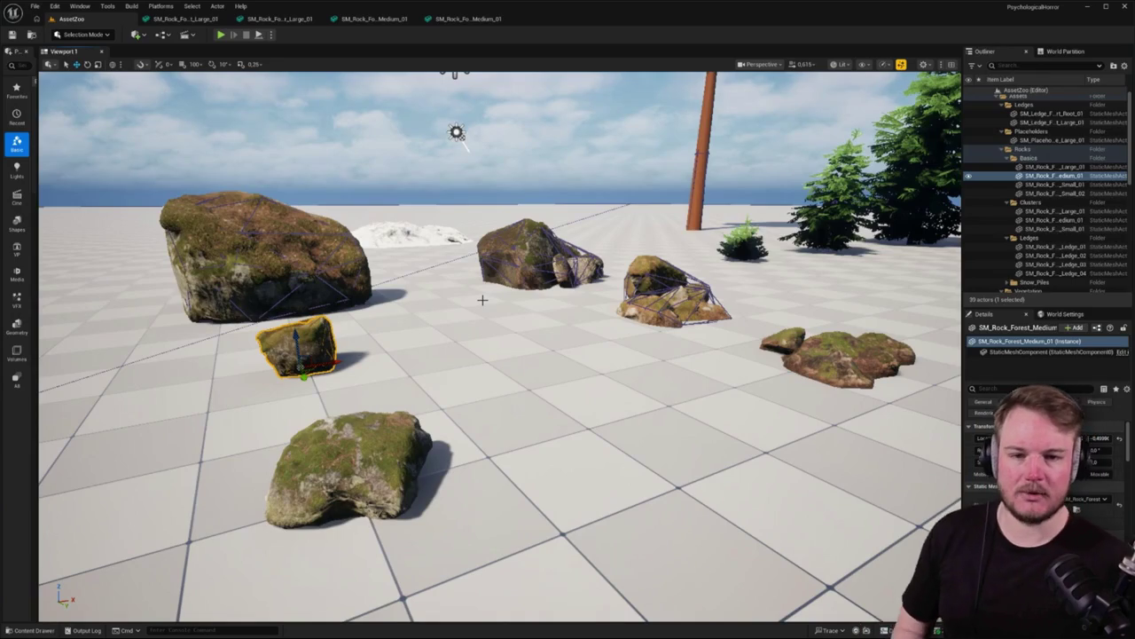
{"action": "mouse_move", "coordinate": [482, 300]}
{"action": "left_mouse_down"}
{"action": "mouse_move", "coordinate": [515, 255]}
{"action": "mouse_move", "coordinate": [514, 293]}
{"action": "mouse_move", "coordinate": [525, 259]}
{"action": "left_mouse_up"}
Open SM_Rock_Forest_Small_01's mesh, adjust Max Hull Verts for a 16-vertex hull, and return to AssetZoo
{"action": "left_click", "coordinate": [493, 488]}
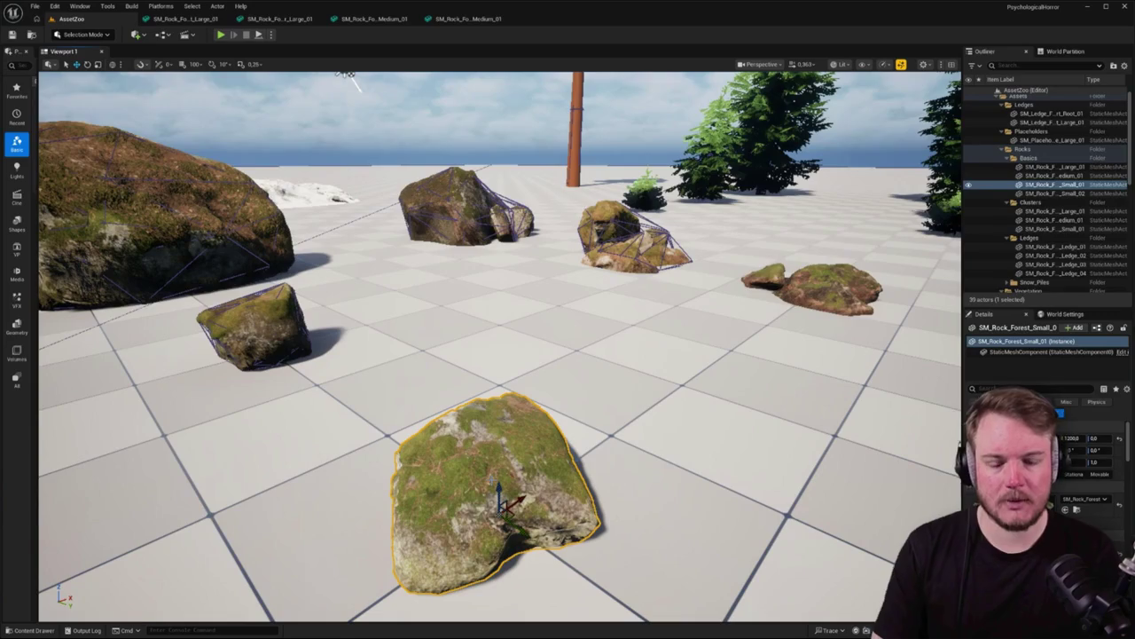
{"action": "double_click", "coordinate": [491, 470]}
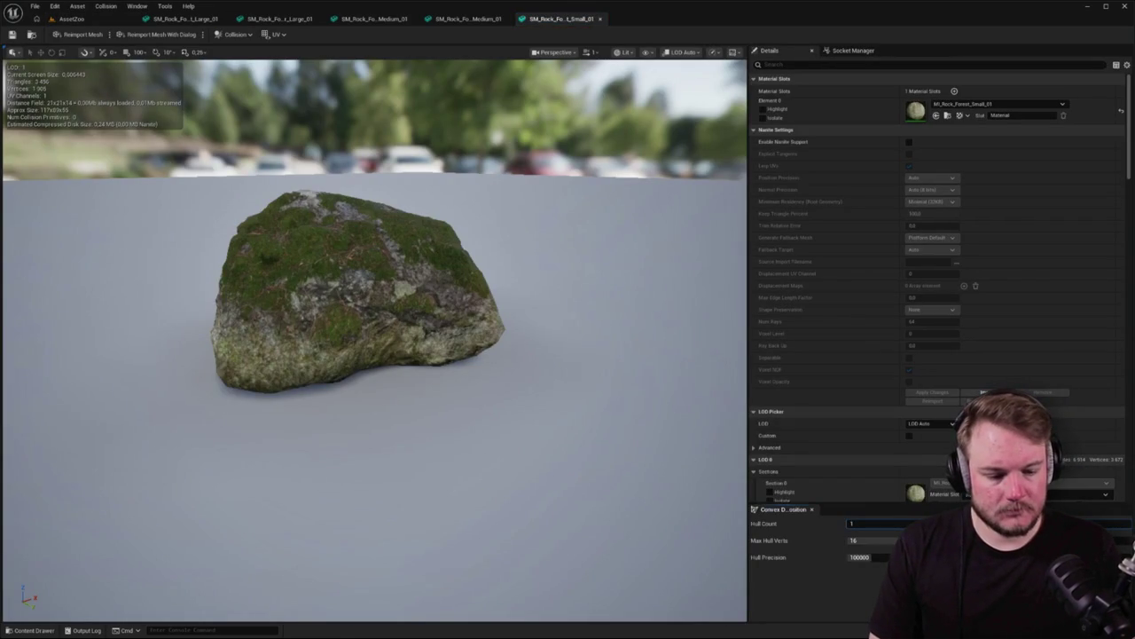
{"action": "left_click", "coordinate": [873, 541]}
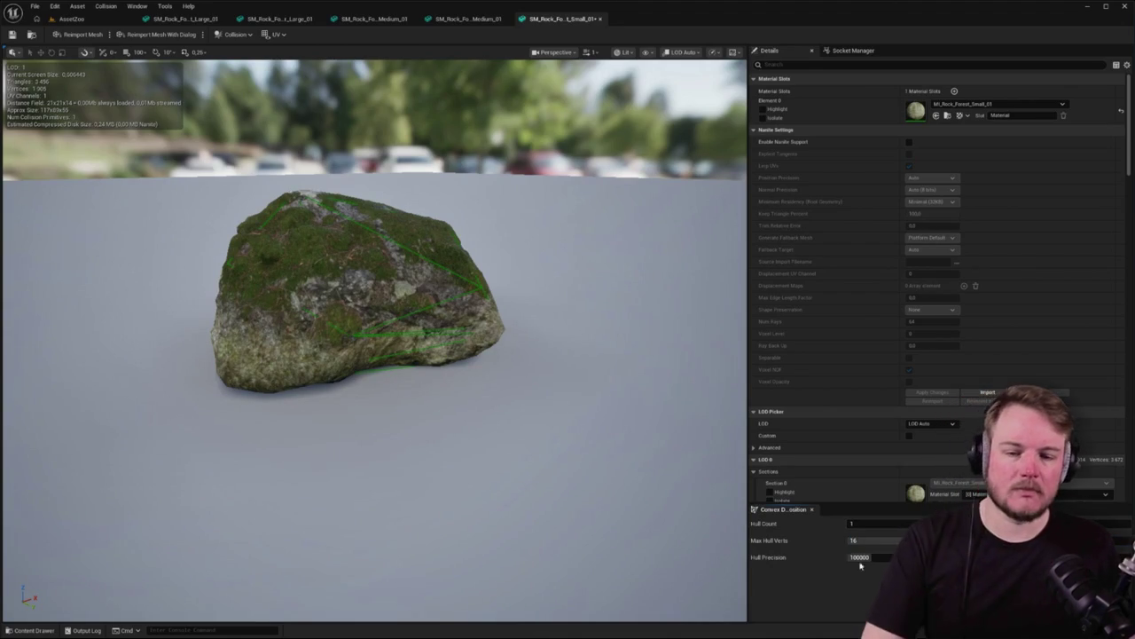
{"action": "left_click", "coordinate": [70, 18]}
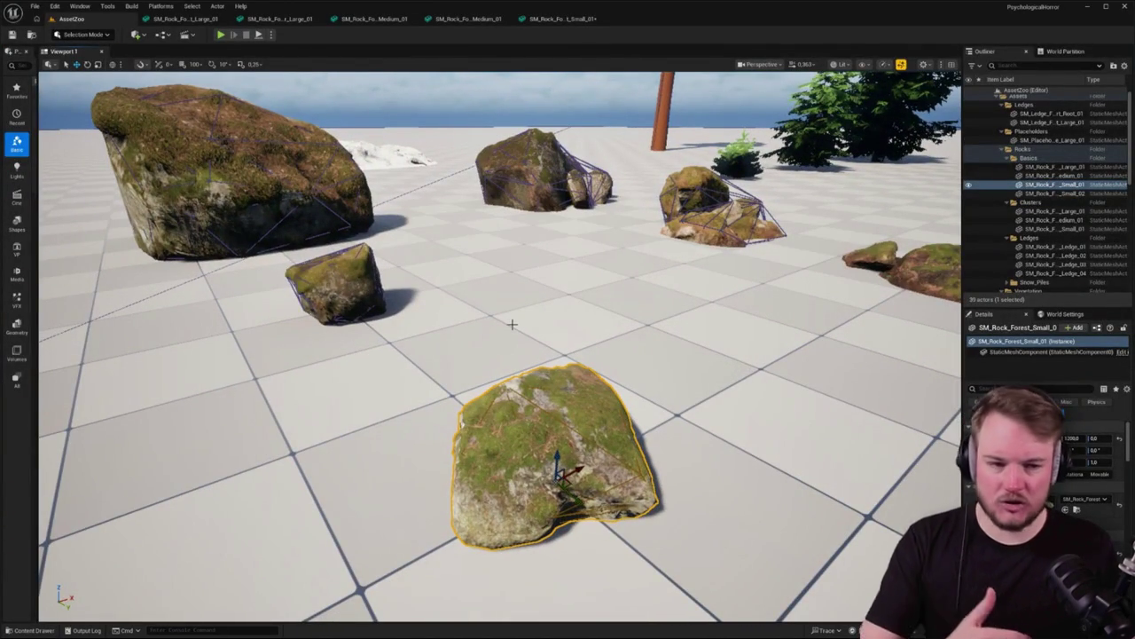
Fly to SM_Rock_Forest_Cluster_Small_01, select and orbit it, then open its mesh with Ctrl+E
{"action": "mouse_move", "coordinate": [522, 344]}
{"action": "left_mouse_down"}
{"action": "mouse_move", "coordinate": [529, 364]}
{"action": "mouse_move", "coordinate": [514, 336]}
{"action": "left_mouse_up"}
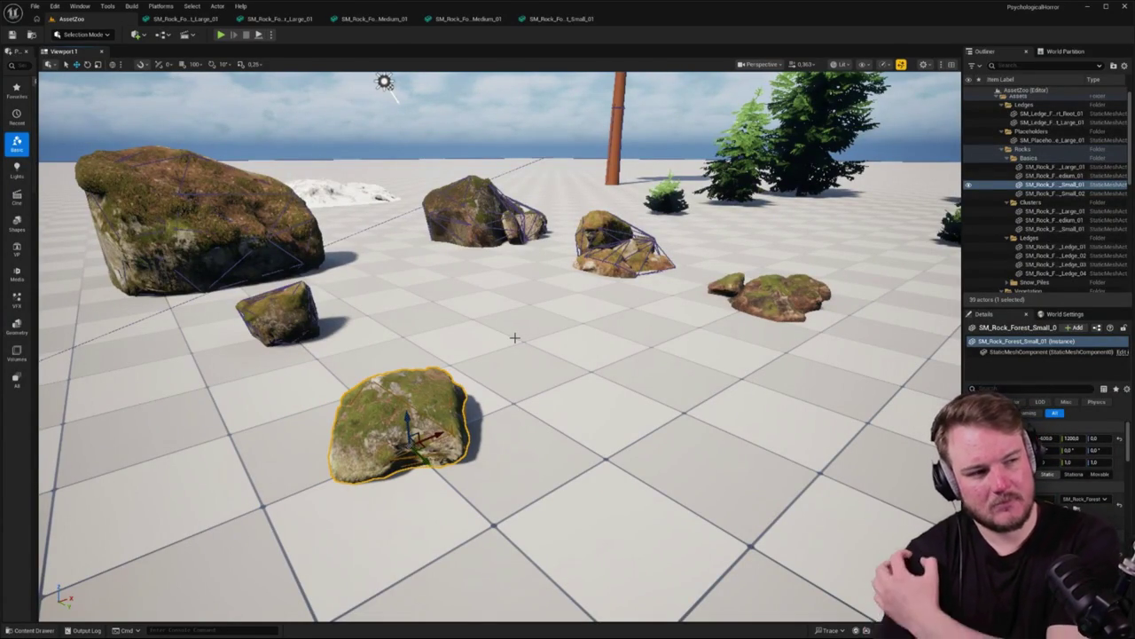
{"action": "mouse_move", "coordinate": [509, 324]}
{"action": "left_mouse_down"}
{"action": "mouse_move", "coordinate": [559, 248]}
{"action": "mouse_move", "coordinate": [497, 309]}
{"action": "mouse_move", "coordinate": [479, 284]}
{"action": "mouse_move", "coordinate": [435, 289]}
{"action": "left_mouse_up"}
{"action": "left_click", "coordinate": [550, 354]}
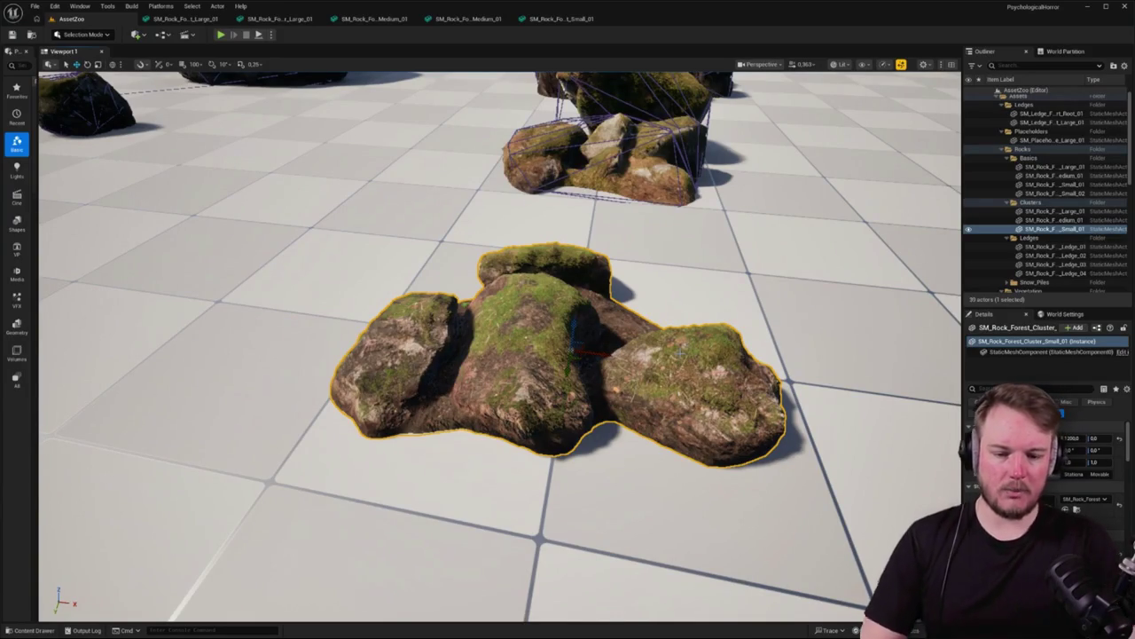
{"action": "mouse_move", "coordinate": [815, 351]}
{"action": "left_mouse_down"}
{"action": "mouse_move", "coordinate": [772, 353]}
{"action": "mouse_move", "coordinate": [814, 351]}
{"action": "mouse_move", "coordinate": [773, 373]}
{"action": "left_mouse_up"}
{"action": "key", "text": "ctrl+e"}
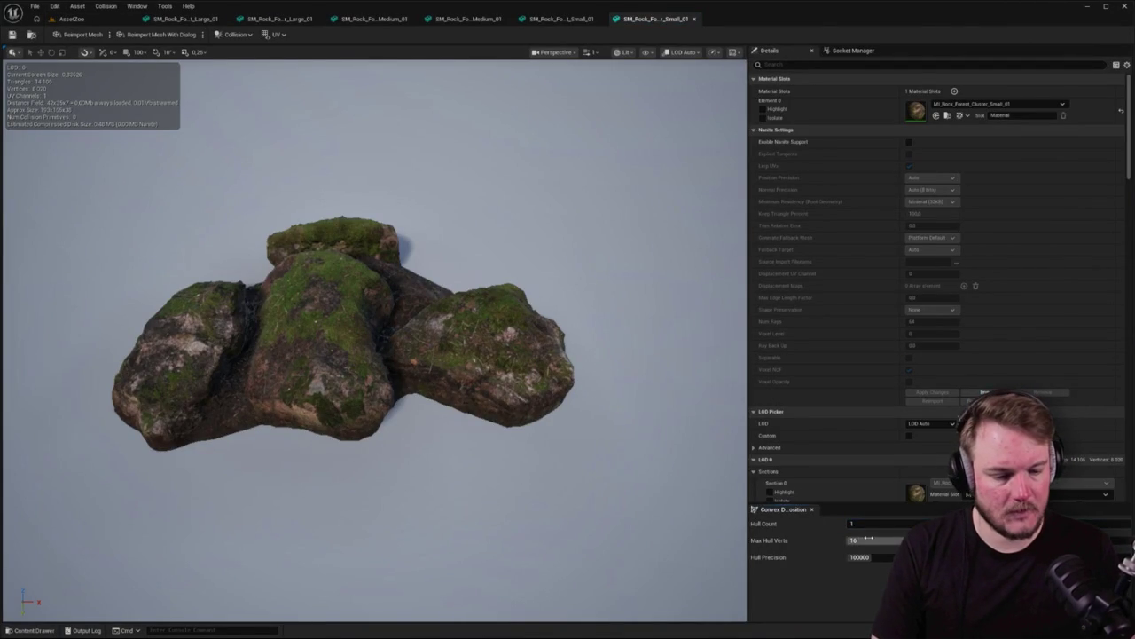
{"action": "type", "text": "32"}
Confirm 32 Max Hull Verts, check the hull, save the small cluster mesh, and return to AssetZoo
{"action": "key", "text": "Return"}
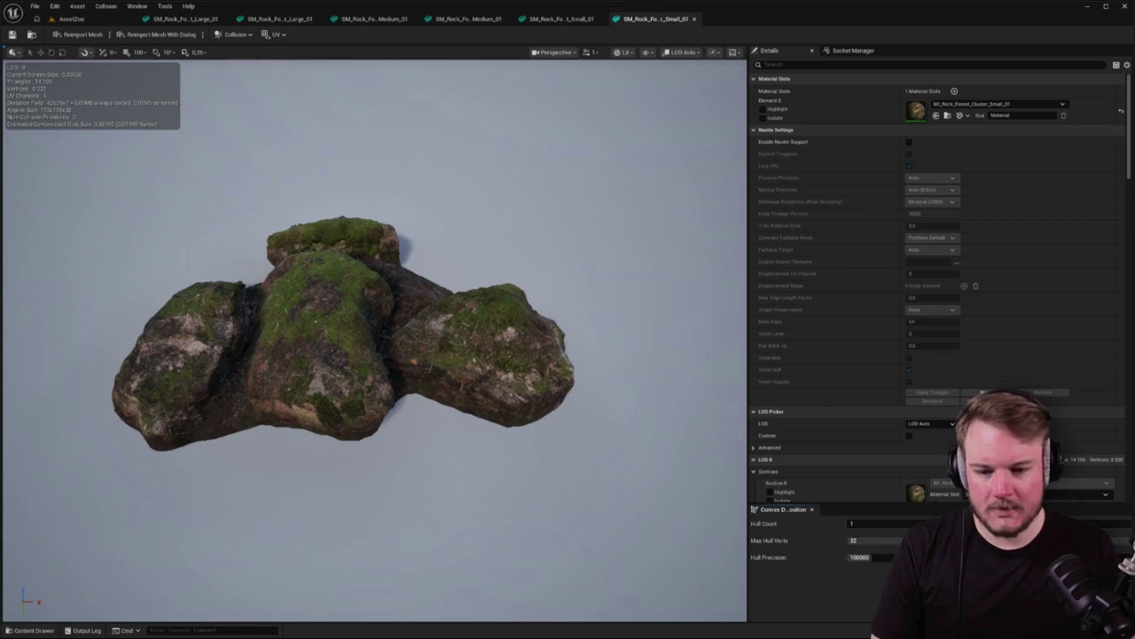
{"action": "mouse_move", "coordinate": [373, 499]}
{"action": "left_mouse_down"}
{"action": "mouse_move", "coordinate": [461, 497]}
{"action": "mouse_move", "coordinate": [497, 479]}
{"action": "left_mouse_up"}
{"action": "mouse_move", "coordinate": [258, 345]}
{"action": "left_mouse_down"}
{"action": "mouse_move", "coordinate": [266, 301]}
{"action": "mouse_move", "coordinate": [258, 345]}
{"action": "left_mouse_up"}
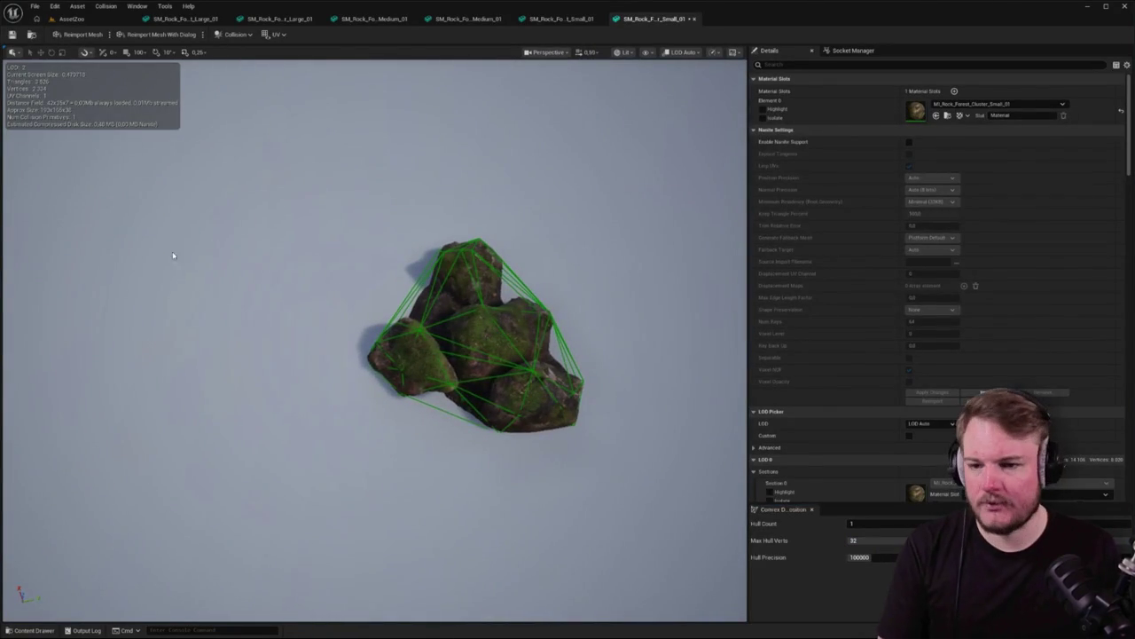
{"action": "left_click", "coordinate": [12, 34]}
{"action": "left_click", "coordinate": [71, 18]}
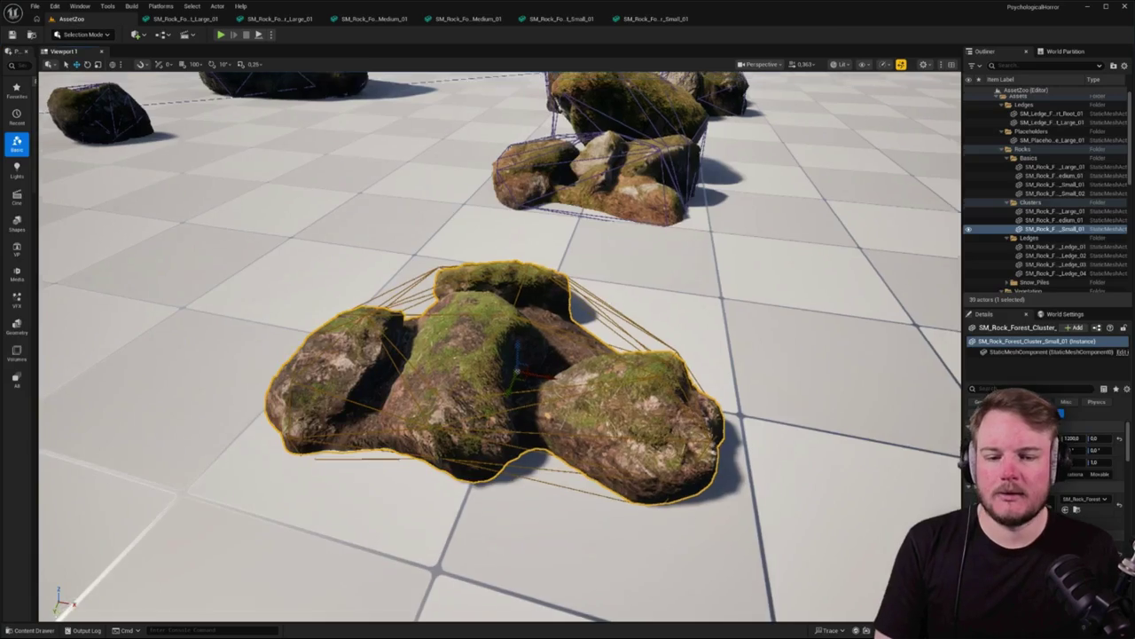
{"action": "key", "text": "s"}
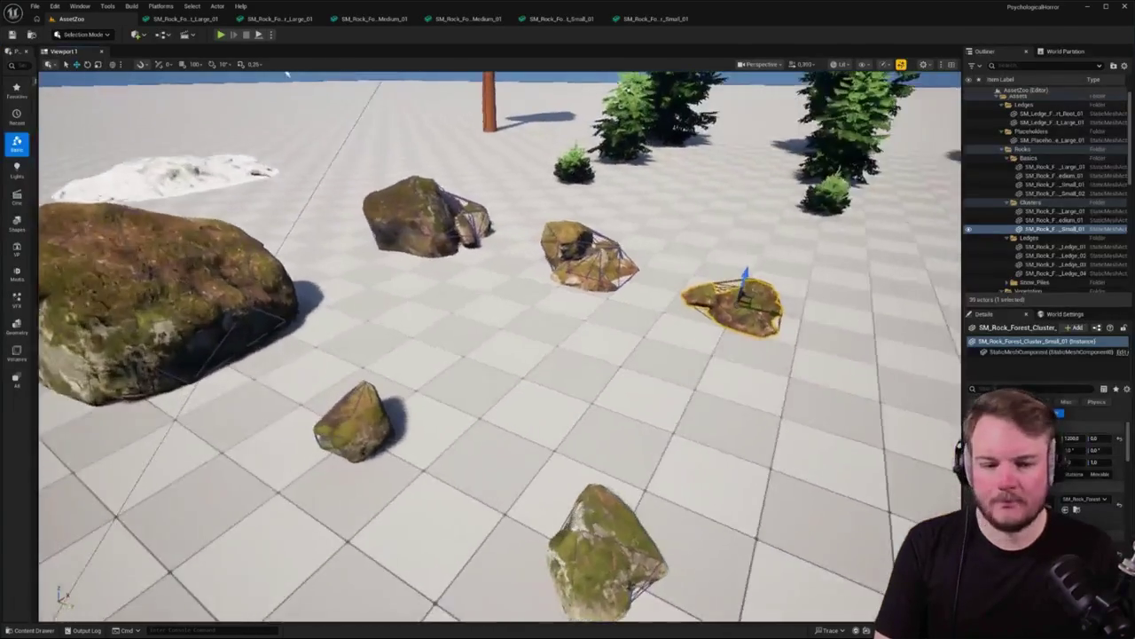
{"action": "key", "text": "w"}
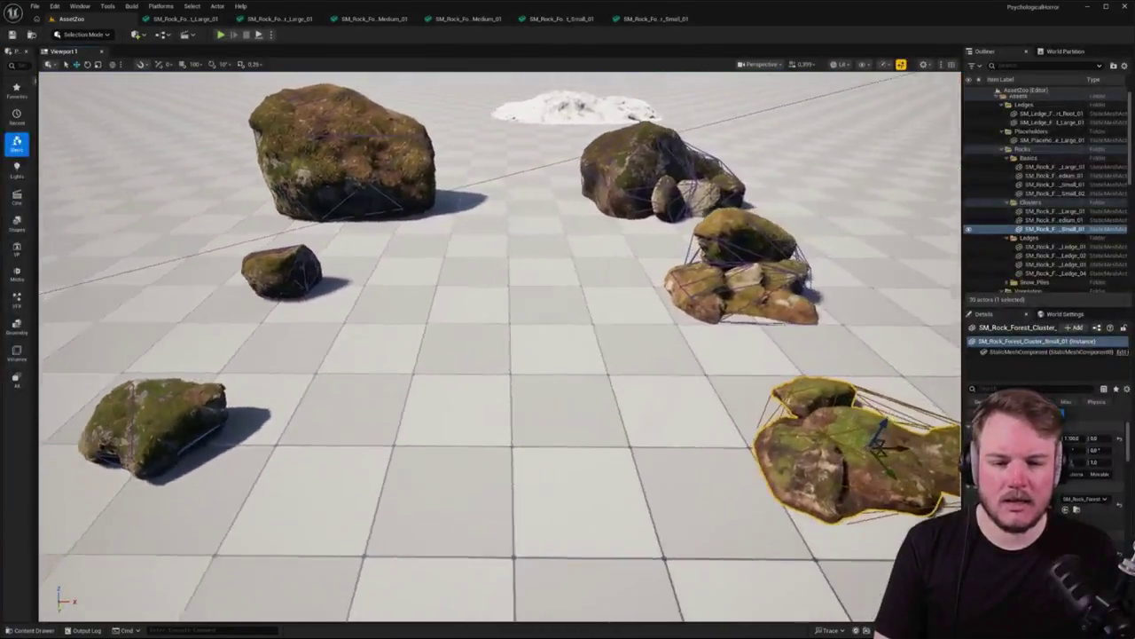
{"action": "key", "text": "w"}
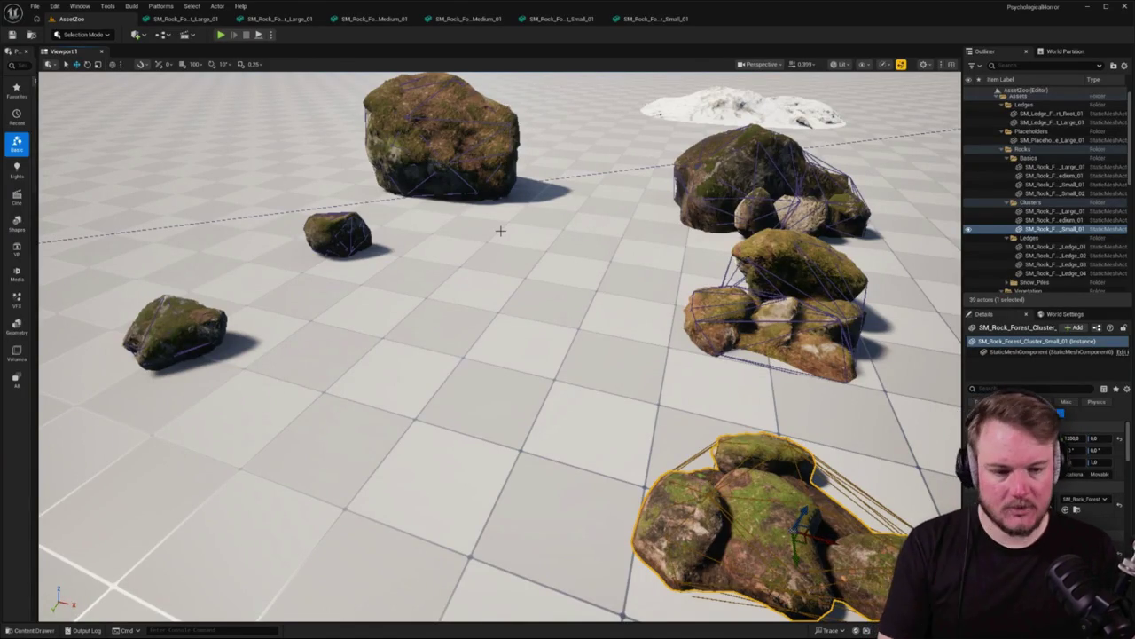
{"action": "mouse_move", "coordinate": [464, 243]}
{"action": "left_mouse_down"}
{"action": "mouse_move", "coordinate": [533, 239]}
{"action": "mouse_move", "coordinate": [464, 236]}
{"action": "left_mouse_up"}
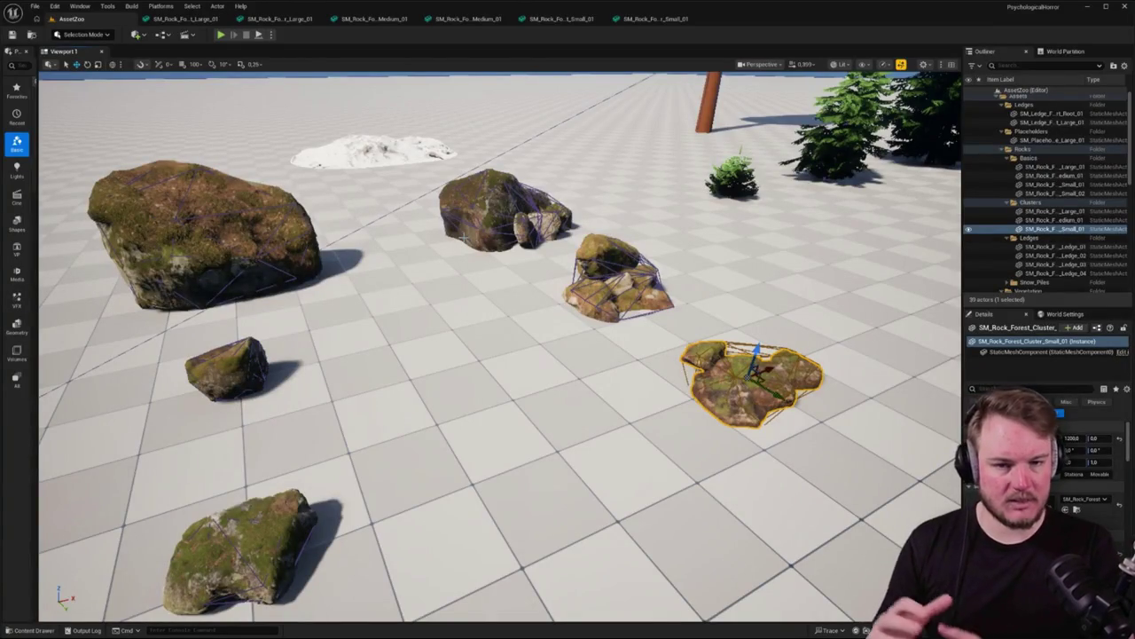
{"action": "mouse_move", "coordinate": [464, 235]}
{"action": "left_mouse_down"}
{"action": "mouse_move", "coordinate": [532, 232]}
{"action": "mouse_move", "coordinate": [506, 241]}
{"action": "mouse_move", "coordinate": [526, 252]}
{"action": "left_mouse_up"}
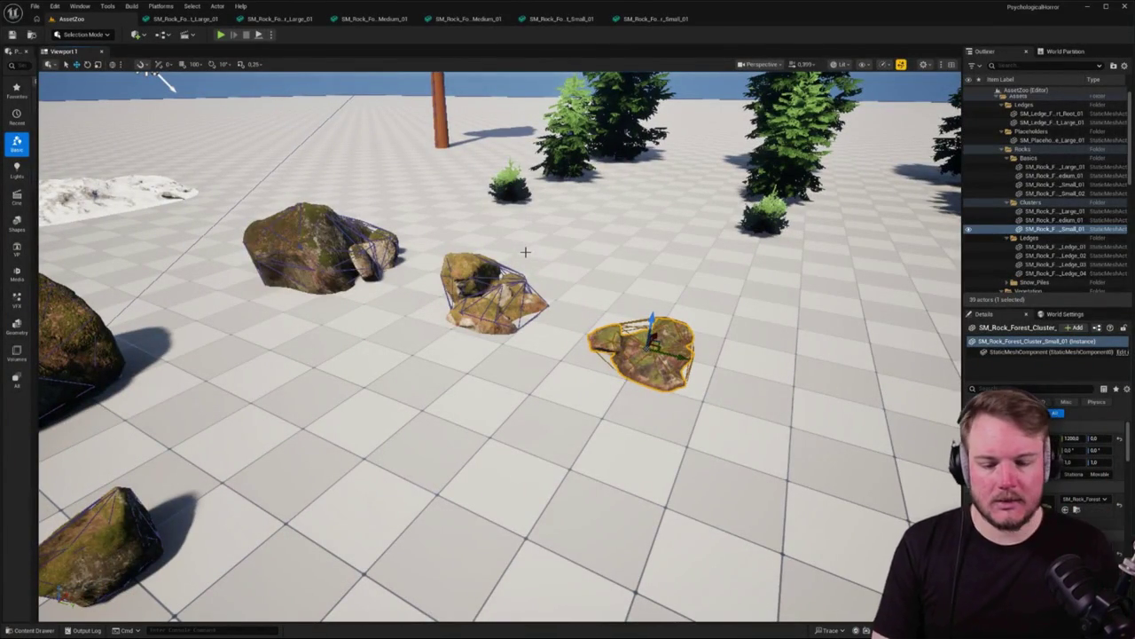
{"action": "mouse_move", "coordinate": [544, 261]}
{"action": "left_mouse_down"}
{"action": "mouse_move", "coordinate": [528, 247]}
{"action": "mouse_move", "coordinate": [634, 244]}
{"action": "mouse_move", "coordinate": [639, 232]}
{"action": "mouse_move", "coordinate": [533, 236]}
{"action": "mouse_move", "coordinate": [479, 257]}
{"action": "left_mouse_up"}
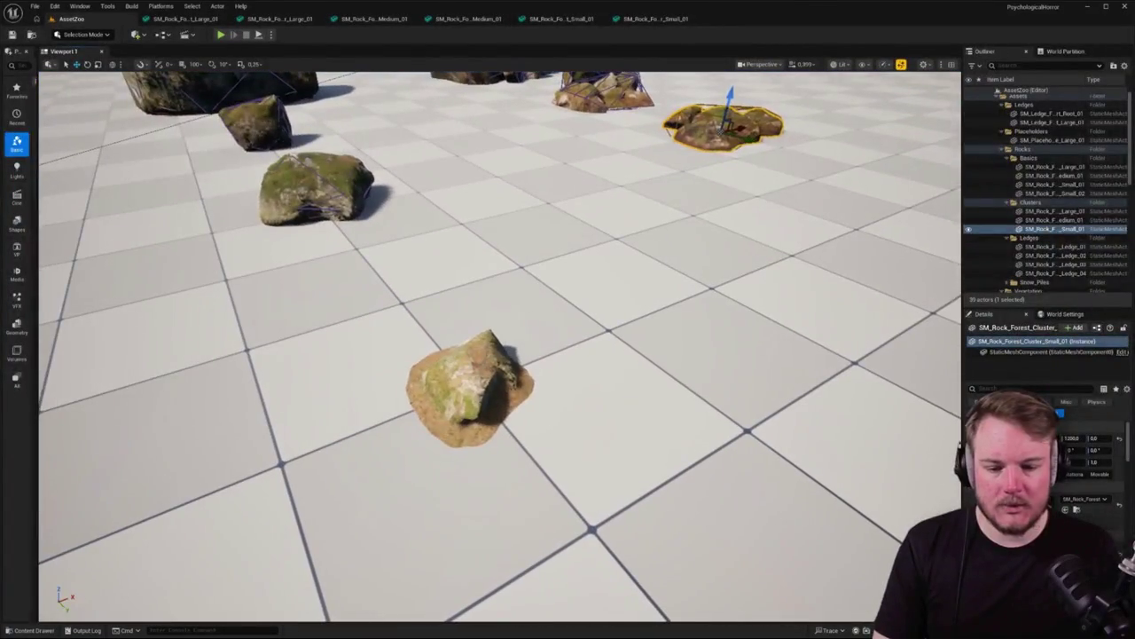
Select the near rock SM_Rock_Forest_Small_02 and open its mesh with Ctrl+E
{"action": "left_click", "coordinate": [470, 390]}
{"action": "left_click_drag", "start_coordinate": [470, 390], "coordinate": [441, 89]}
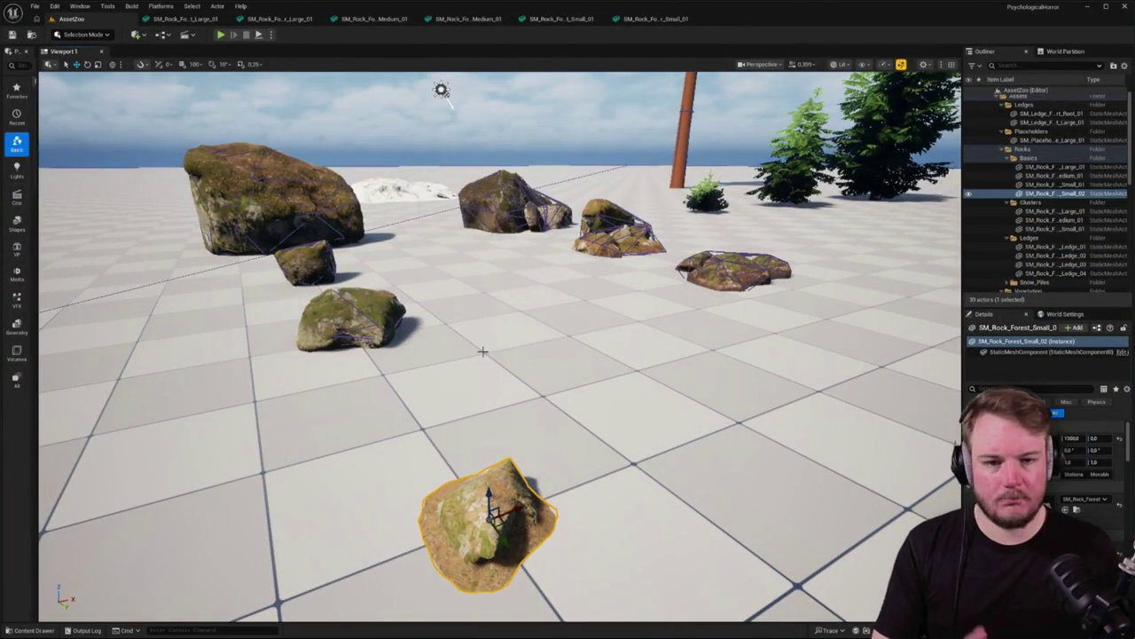
{"action": "key", "text": "e"}
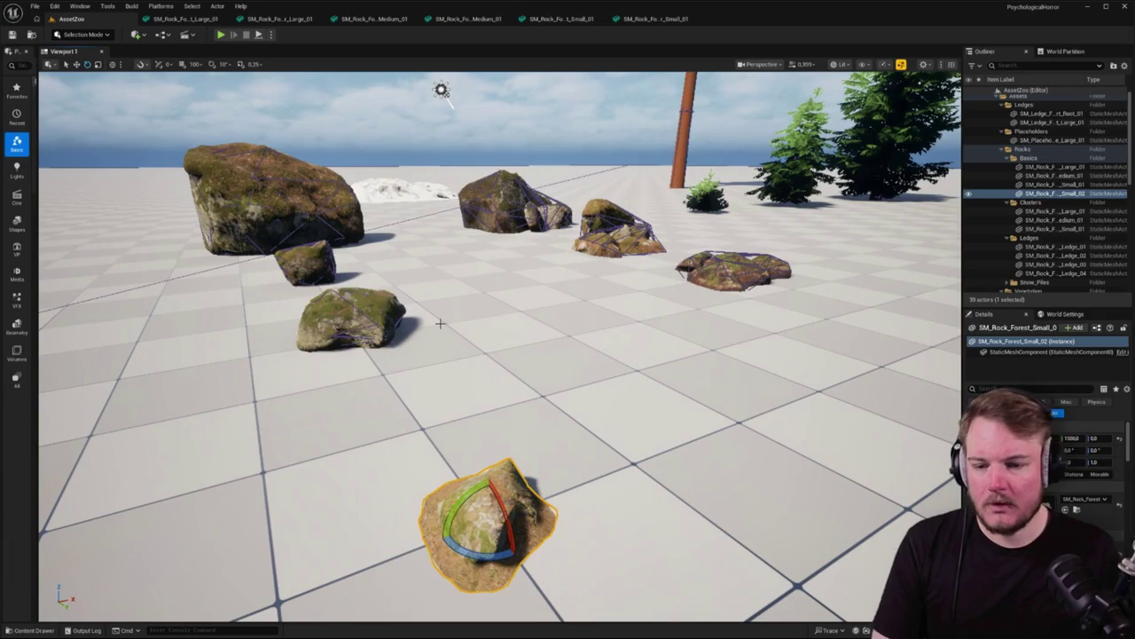
{"action": "key", "text": "ctrl+e"}
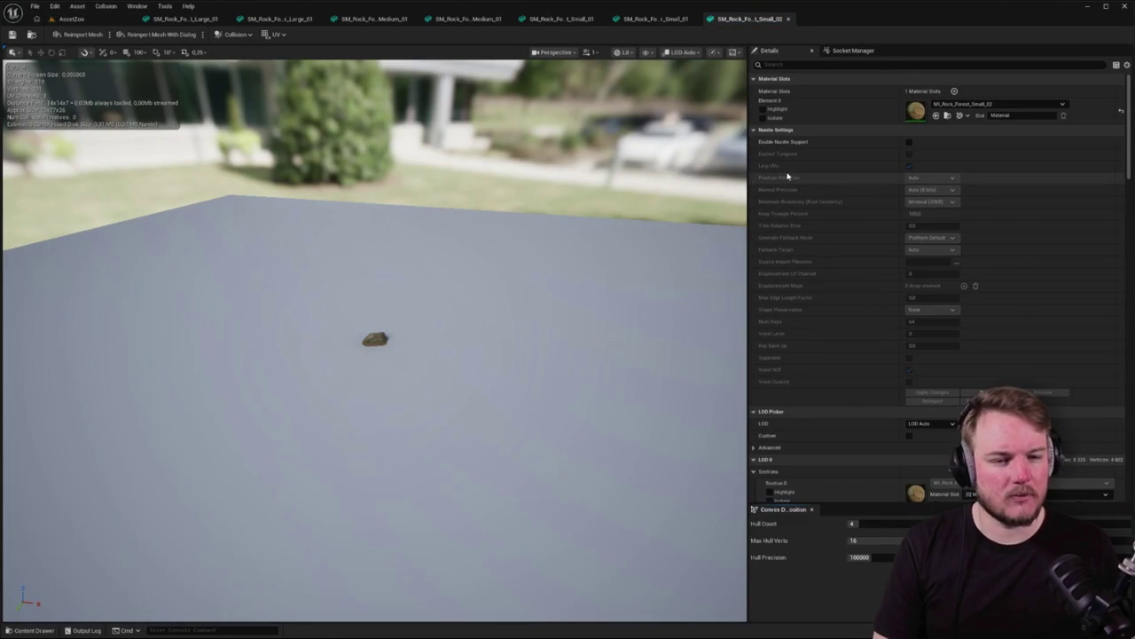
Set Hull Count 1 with 32 Max Hull Verts, return to AssetZoo, and clear the selection
{"action": "scroll", "coordinate": [907, 479], "scroll_direction": "down", "scroll_amount": 3}
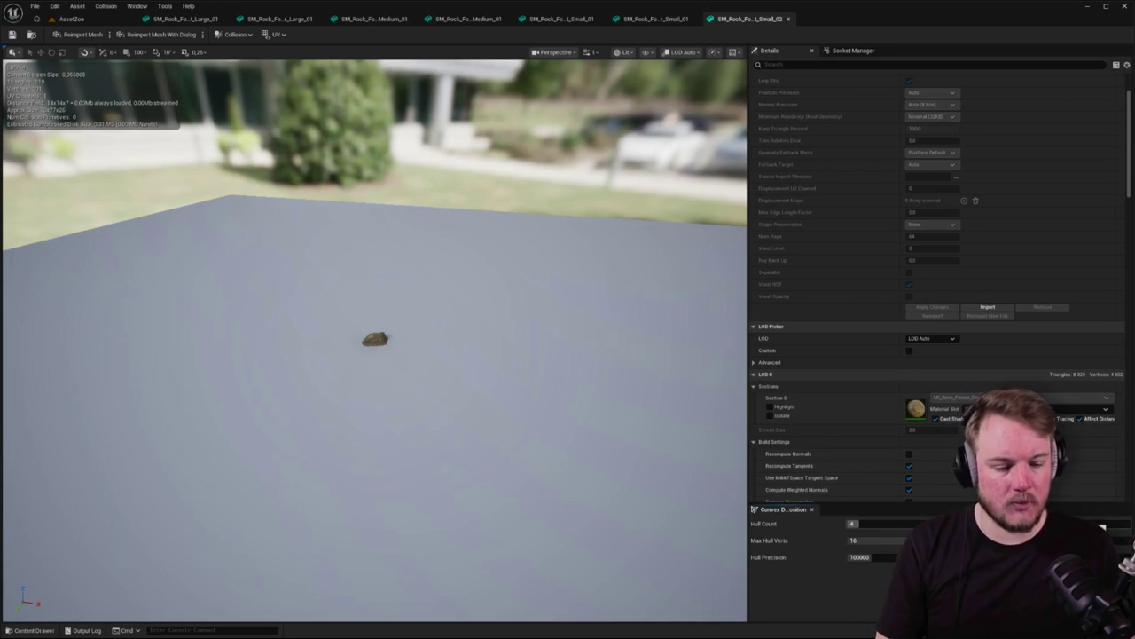
{"action": "type", "text": "1"}
{"action": "key", "text": "Tab"}
{"action": "type", "text": "32"}
{"action": "key", "text": "Return"}
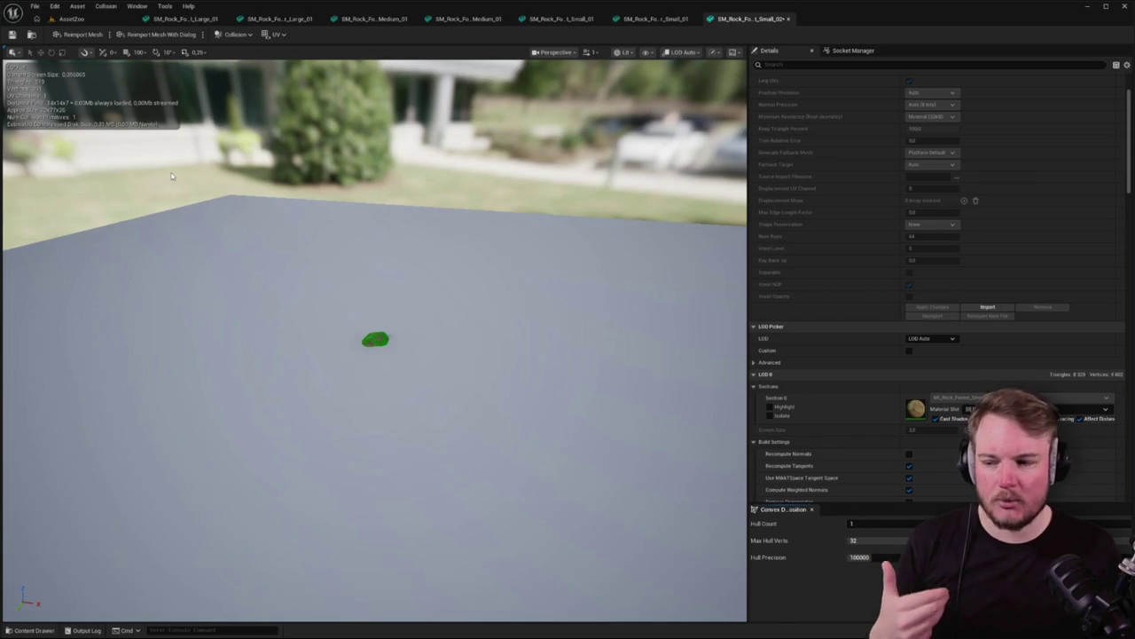
{"action": "left_click", "coordinate": [71, 19]}
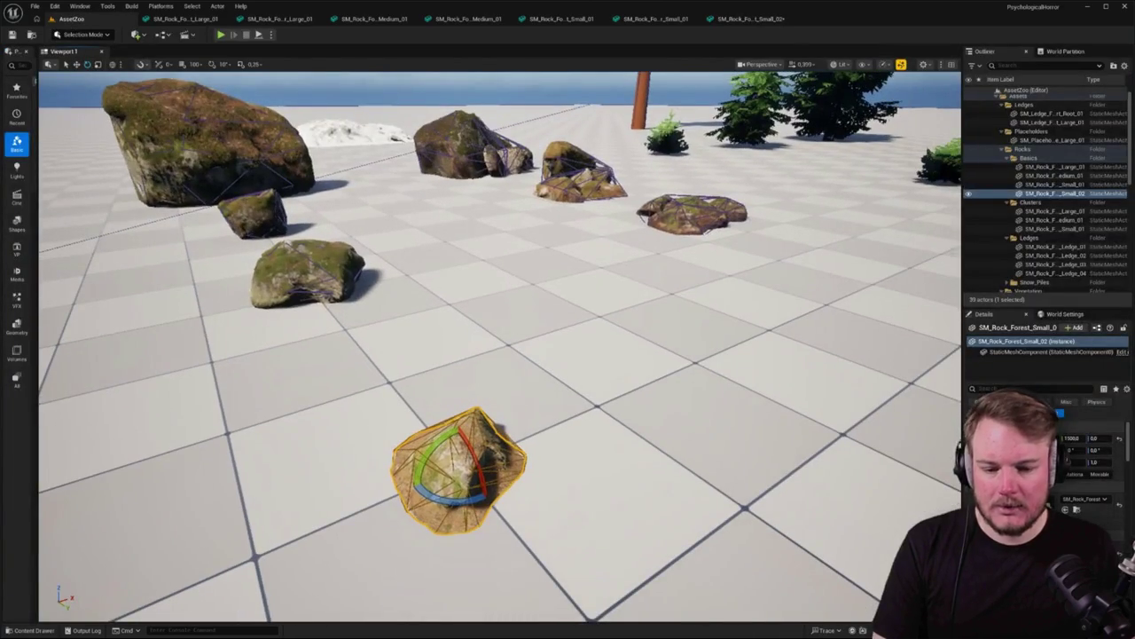
{"action": "left_click", "coordinate": [591, 286]}
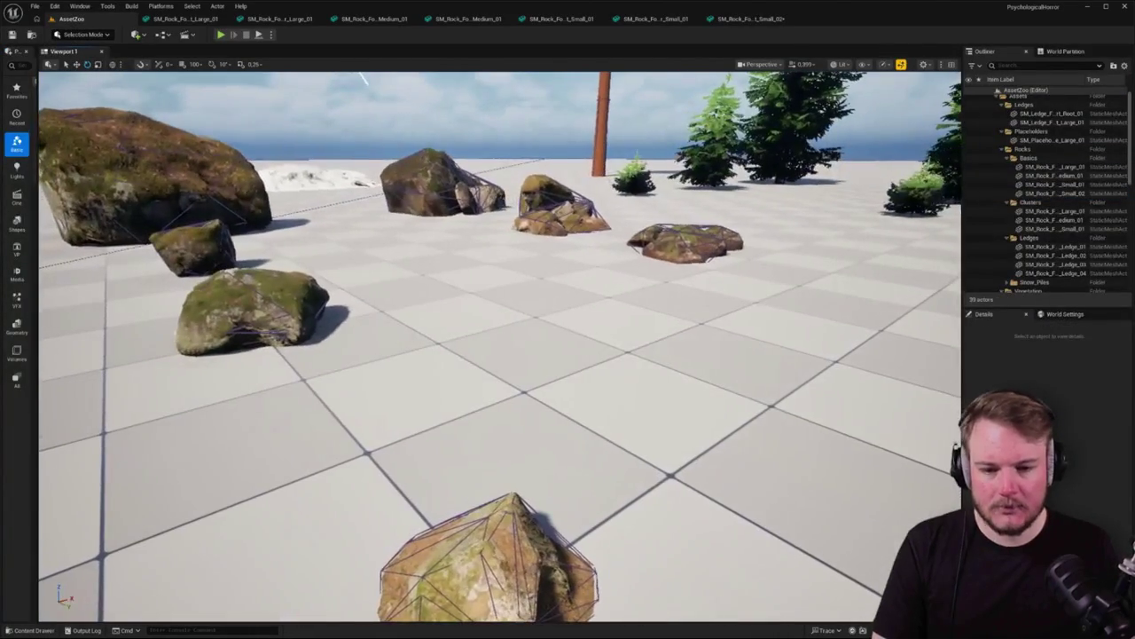
{"action": "mouse_move", "coordinate": [582, 286]}
{"action": "left_mouse_down"}
{"action": "mouse_move", "coordinate": [575, 317]}
{"action": "mouse_move", "coordinate": [612, 288]}
{"action": "mouse_move", "coordinate": [648, 291]}
{"action": "mouse_move", "coordinate": [160, 157]}
{"action": "mouse_move", "coordinate": [150, 165]}
{"action": "mouse_move", "coordinate": [942, 100]}
{"action": "mouse_move", "coordinate": [710, 177]}
{"action": "mouse_move", "coordinate": [586, 284]}
{"action": "left_mouse_up"}
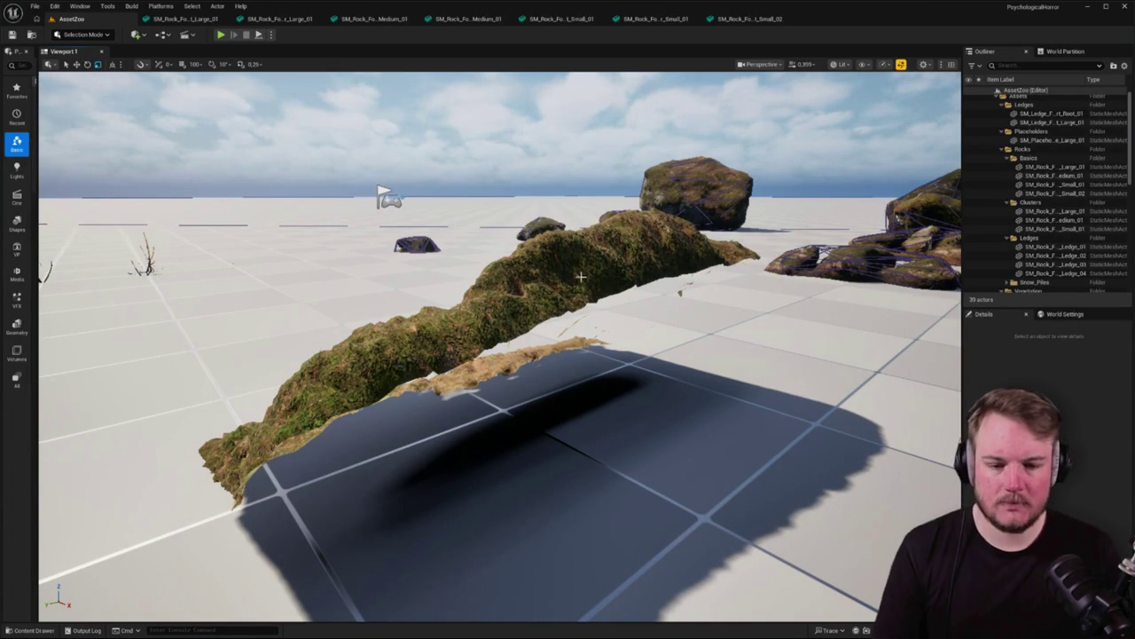
Select the SM_Rock_Forest_Ledge_01 ledge, frame it with F, and orbit toward the rock clusters
{"action": "left_click", "coordinate": [587, 284]}
{"action": "key", "text": "f"}
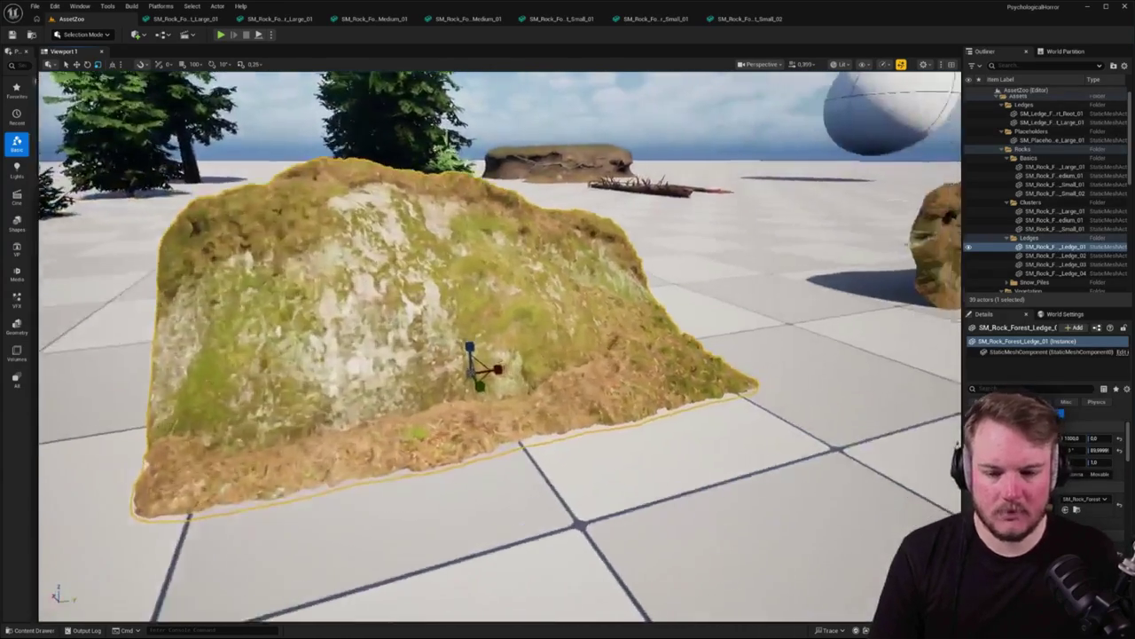
{"action": "key", "text": "f"}
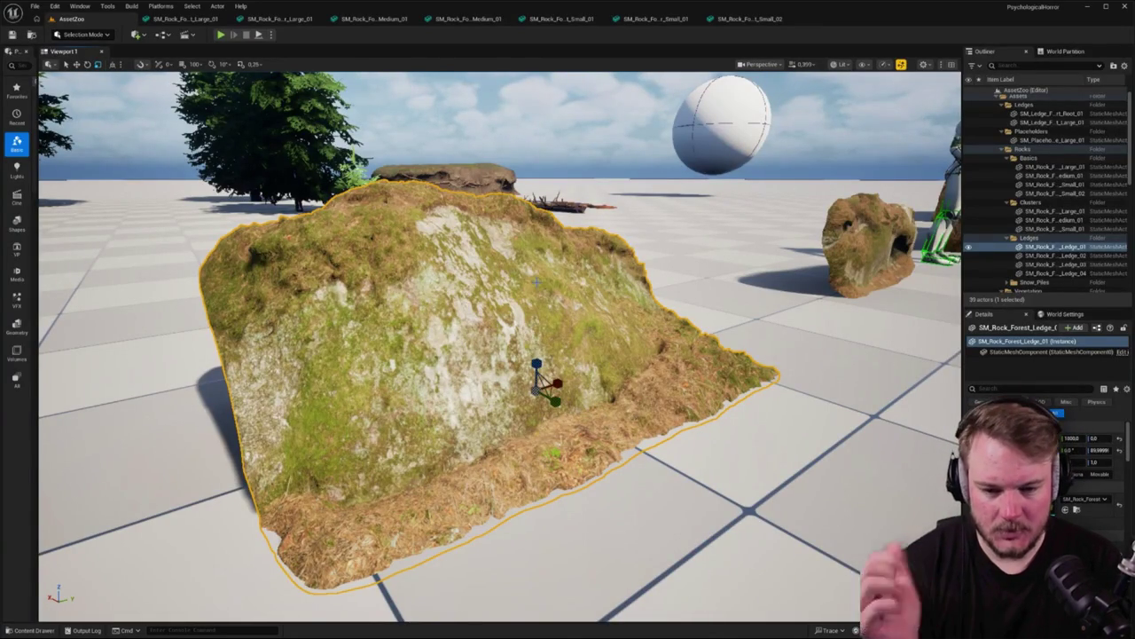
{"action": "left_click_drag", "start_coordinate": [537, 282], "coordinate": [466, 309]}
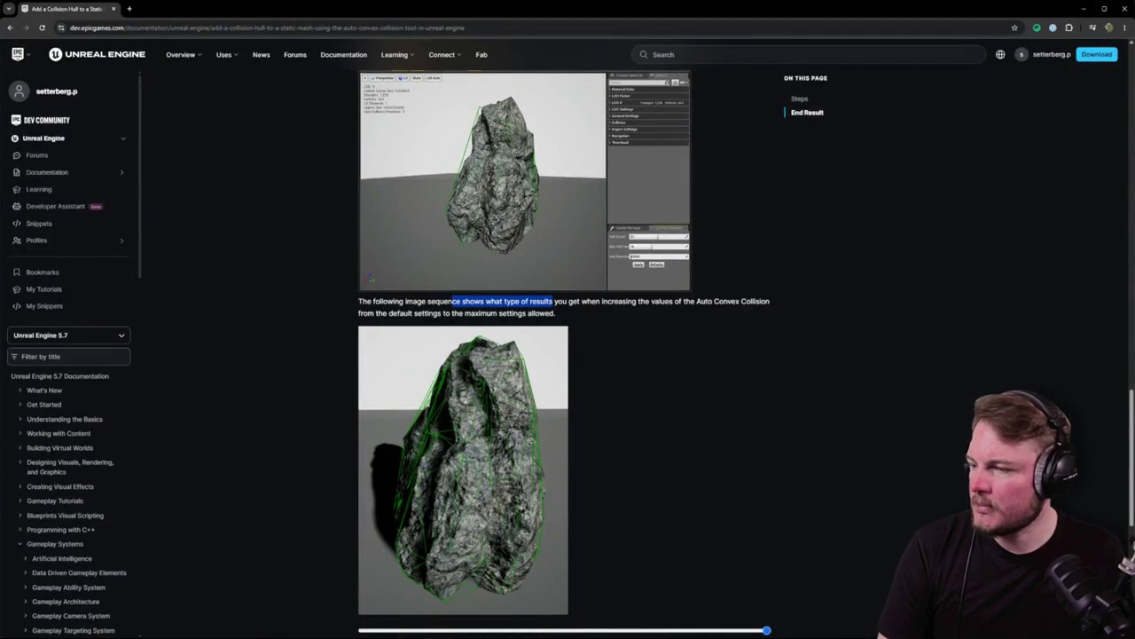
Leave the Auto Convex Collision documentation and return to the Unreal Editor
{"action": "key", "text": "alt+Tab"}
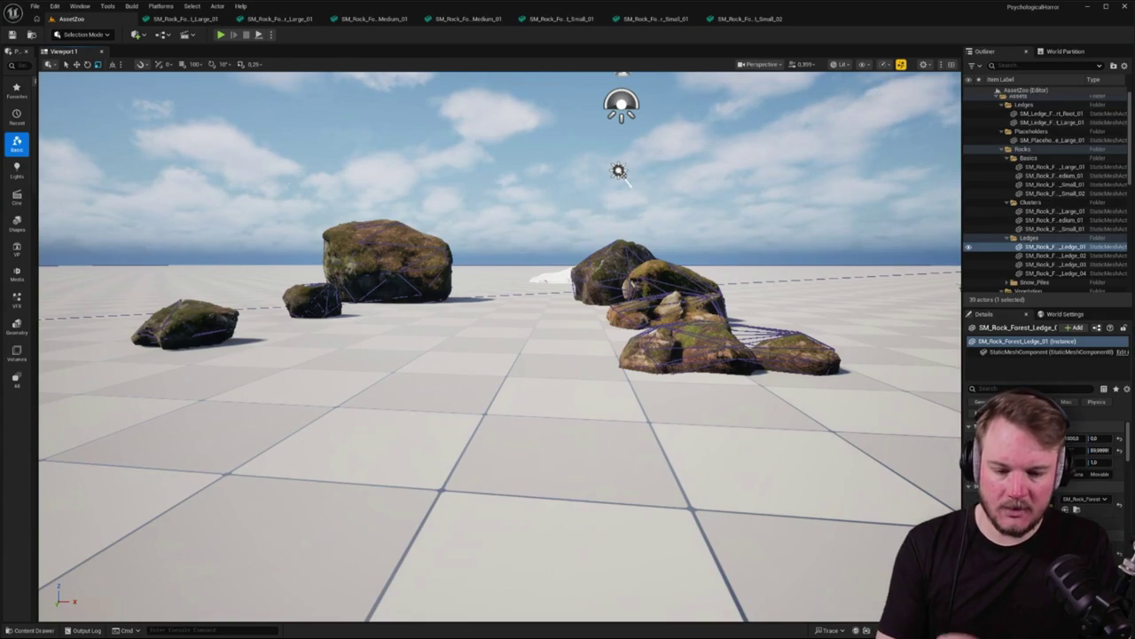
Fly closer to the ledge rock, then focus and orbit around it in the level viewport
{"action": "mouse_move", "coordinate": [464, 295]}
{"action": "left_mouse_down"}
{"action": "mouse_move", "coordinate": [457, 239]}
{"action": "mouse_move", "coordinate": [465, 295]}
{"action": "left_mouse_up"}
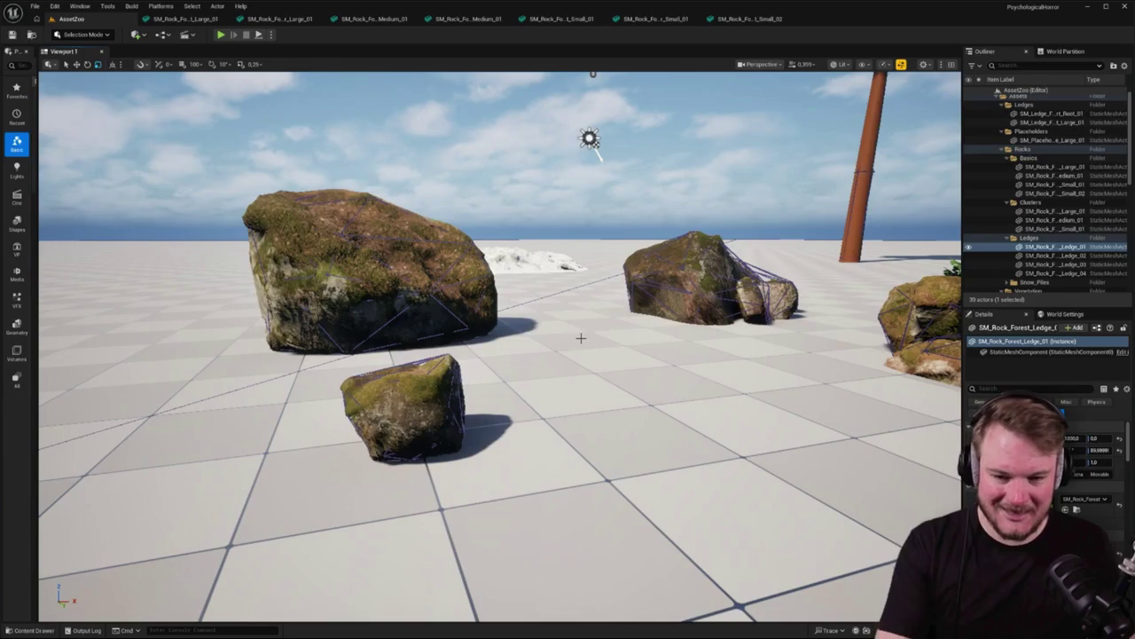
{"action": "key", "text": "f"}
{"action": "mouse_move", "coordinate": [568, 355]}
{"action": "left_mouse_down"}
{"action": "mouse_move", "coordinate": [497, 346]}
{"action": "mouse_move", "coordinate": [479, 266]}
{"action": "mouse_move", "coordinate": [426, 381]}
{"action": "left_mouse_up"}
{"action": "key", "text": "f"}
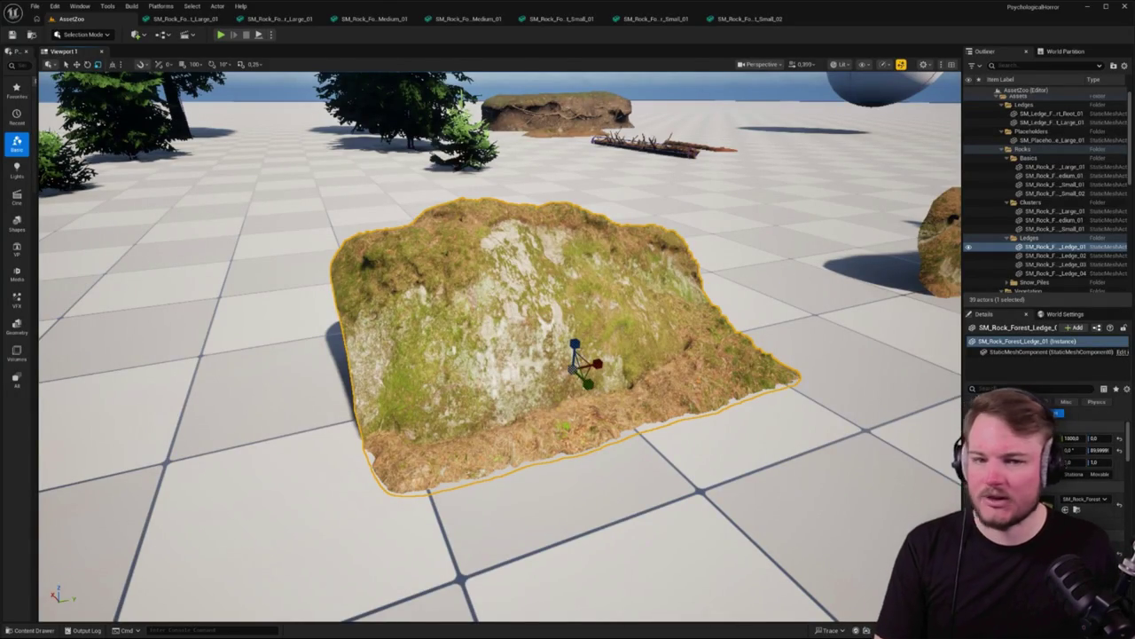
{"action": "left_click_drag", "start_coordinate": [497, 355], "coordinate": [621, 355]}
{"action": "mouse_move", "coordinate": [411, 270]}
{"action": "left_mouse_down"}
{"action": "mouse_move", "coordinate": [533, 269]}
{"action": "mouse_move", "coordinate": [411, 270]}
{"action": "mouse_move", "coordinate": [479, 302]}
{"action": "mouse_move", "coordinate": [457, 281]}
{"action": "left_mouse_up"}
View the ledge from more angles, then open SM_Rock_Forest_Ledge_01 in the Static Mesh Editor
{"action": "key", "text": "f"}
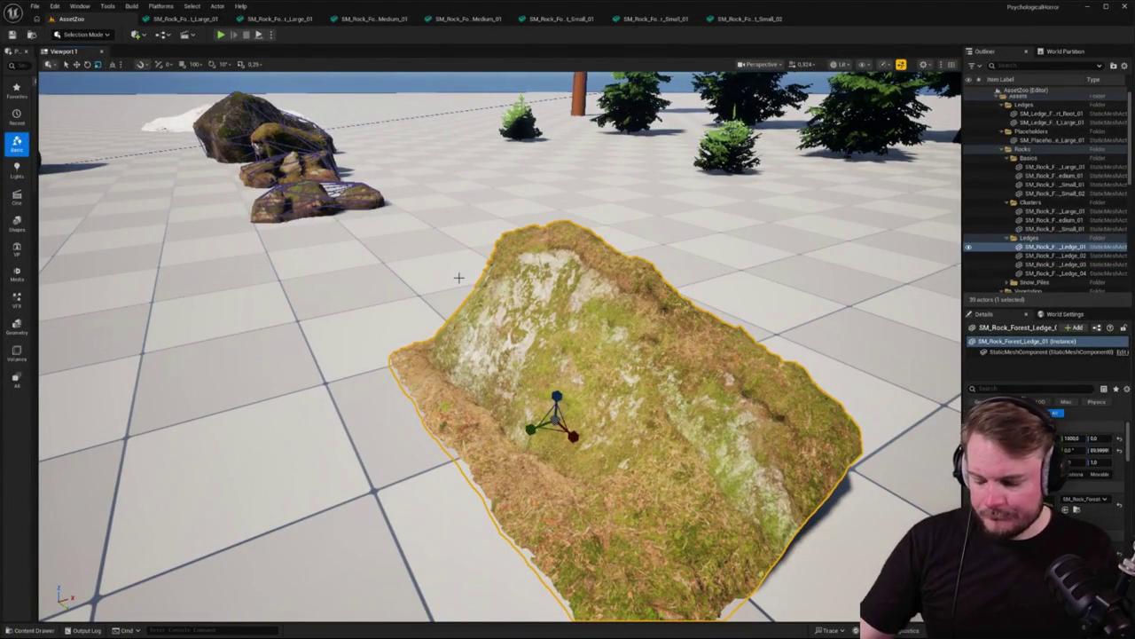
{"action": "mouse_move", "coordinate": [489, 278]}
{"action": "left_mouse_down"}
{"action": "mouse_move", "coordinate": [554, 281]}
{"action": "mouse_move", "coordinate": [493, 279]}
{"action": "mouse_move", "coordinate": [292, 114]}
{"action": "mouse_move", "coordinate": [393, 142]}
{"action": "mouse_move", "coordinate": [651, 112]}
{"action": "mouse_move", "coordinate": [641, 96]}
{"action": "mouse_move", "coordinate": [496, 106]}
{"action": "left_mouse_up"}
{"action": "key", "text": "f"}
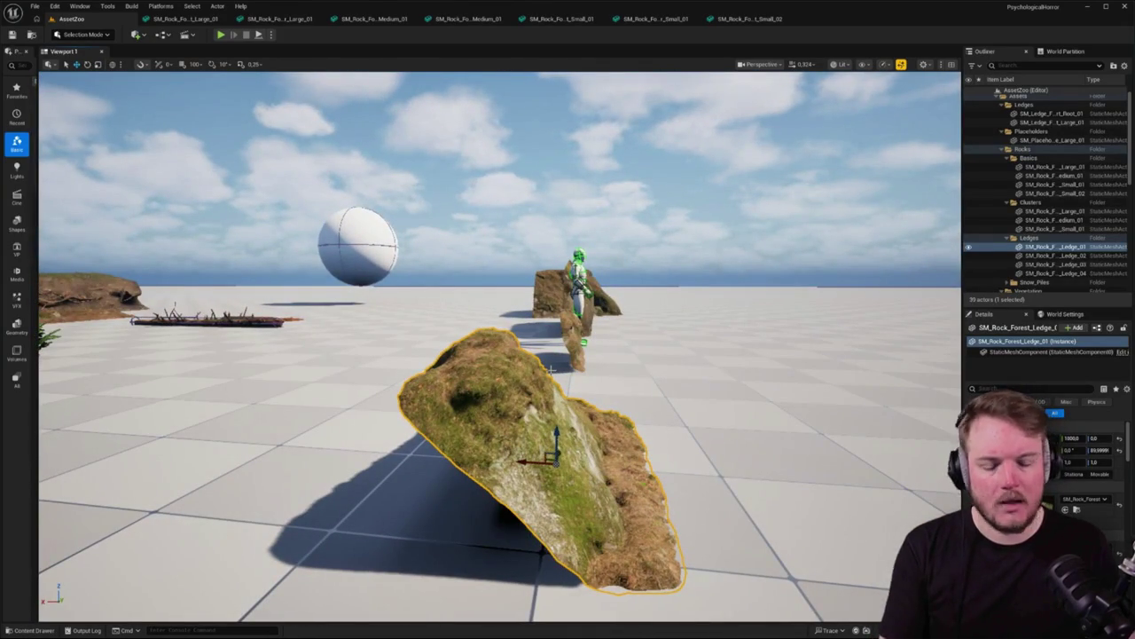
{"action": "left_click_drag", "start_coordinate": [551, 369], "coordinate": [426, 373]}
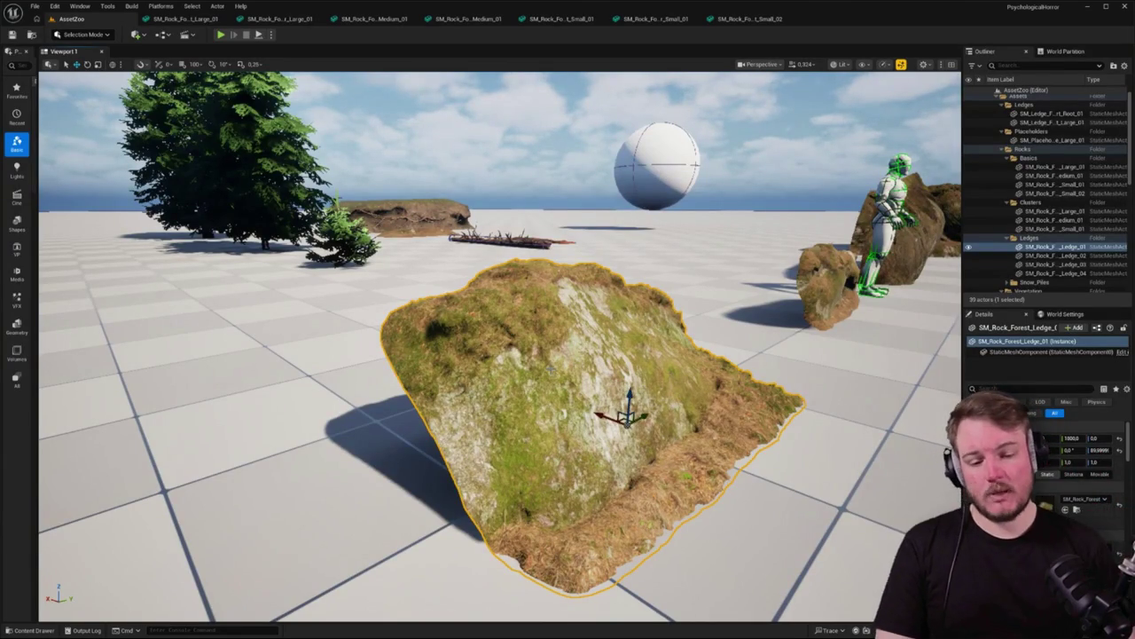
{"action": "left_click_drag", "start_coordinate": [901, 328], "coordinate": [723, 336]}
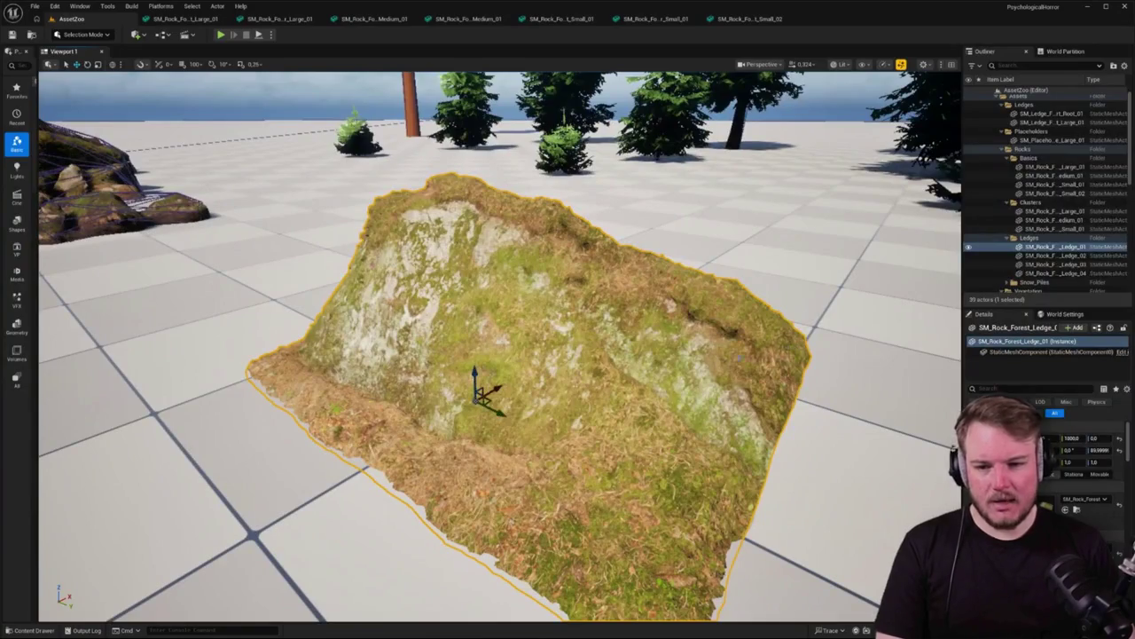
{"action": "key", "text": "ctrl+e"}
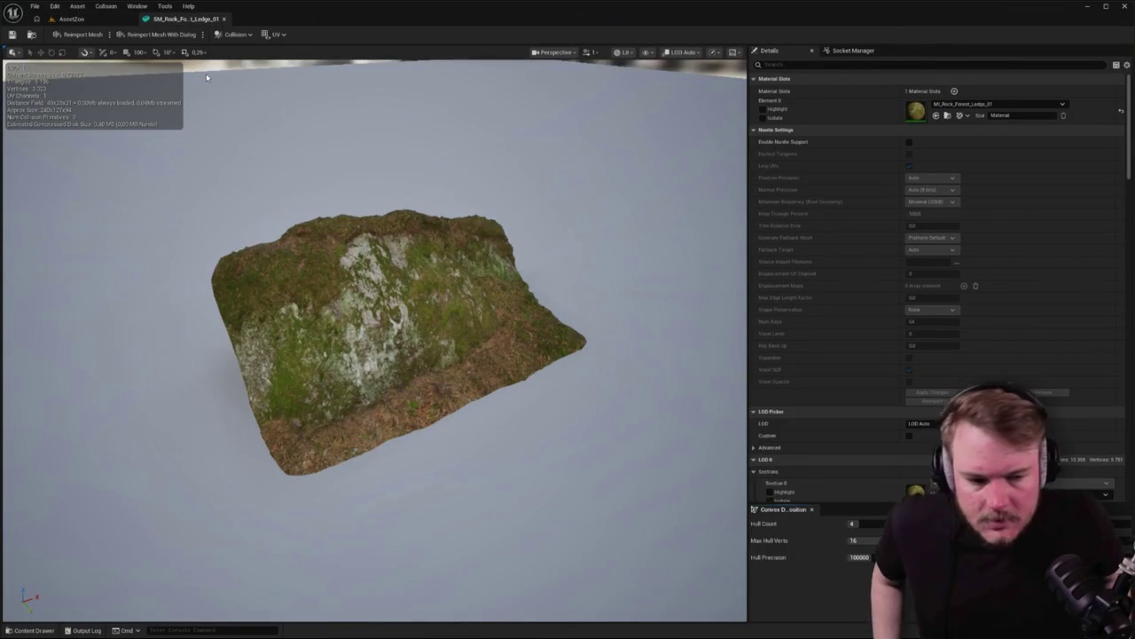
Set the ledge's convex decomposition to Hull Count 1 and Max Hull Verts 32
{"action": "left_click", "coordinate": [859, 523]}
{"action": "type", "text": "1"}
{"action": "key", "text": "Tab"}
{"action": "type", "text": "32"}
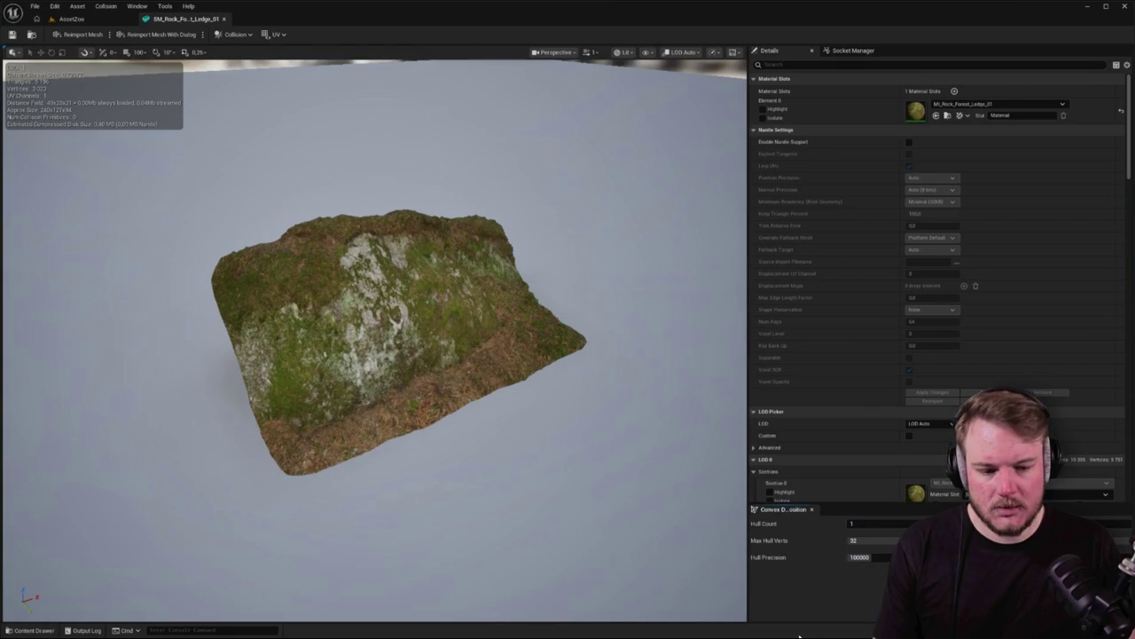
Orbit around the rock to check the green hull's fit, then return to AssetZoo
{"action": "mouse_move", "coordinate": [479, 426]}
{"action": "left_mouse_down"}
{"action": "mouse_move", "coordinate": [620, 399]}
{"action": "mouse_move", "coordinate": [692, 355]}
{"action": "mouse_move", "coordinate": [461, 390]}
{"action": "mouse_move", "coordinate": [570, 373]}
{"action": "left_mouse_up"}
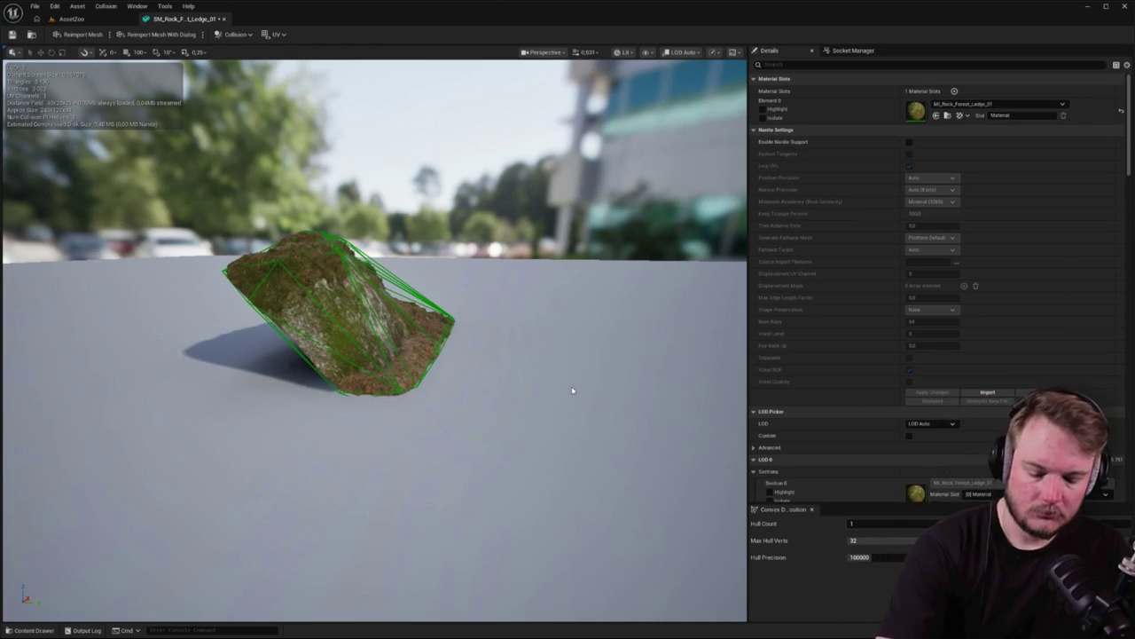
{"action": "mouse_move", "coordinate": [563, 366]}
{"action": "left_mouse_down"}
{"action": "mouse_move", "coordinate": [412, 397]}
{"action": "mouse_move", "coordinate": [434, 394]}
{"action": "left_mouse_up"}
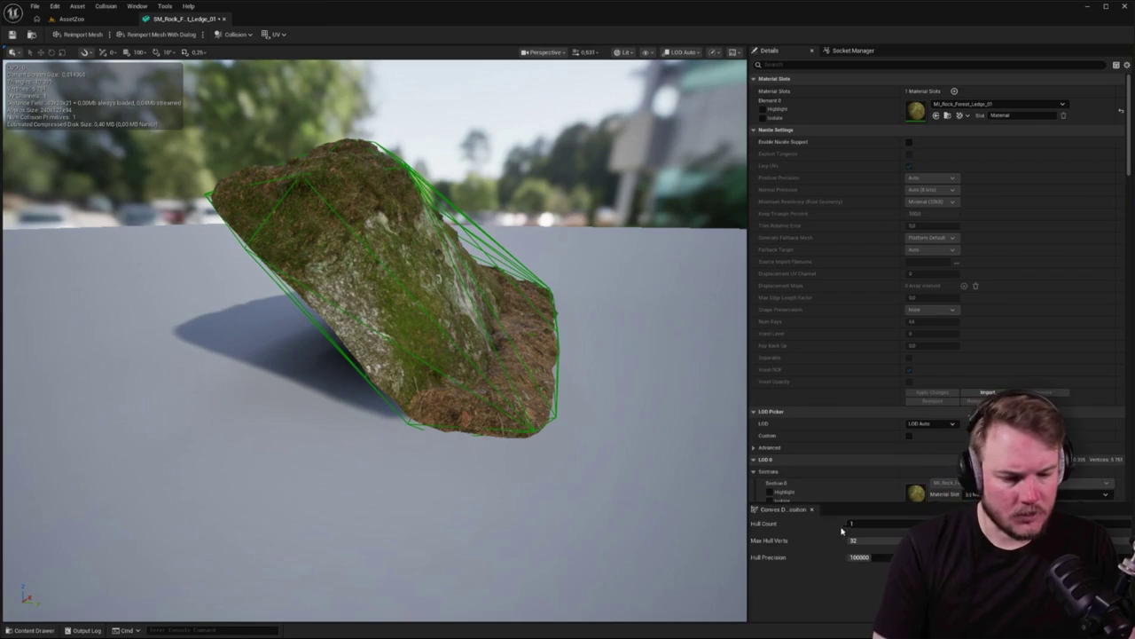
{"action": "mouse_move", "coordinate": [530, 382]}
{"action": "left_mouse_down"}
{"action": "mouse_move", "coordinate": [488, 350]}
{"action": "mouse_move", "coordinate": [456, 348]}
{"action": "mouse_move", "coordinate": [510, 353]}
{"action": "left_mouse_up"}
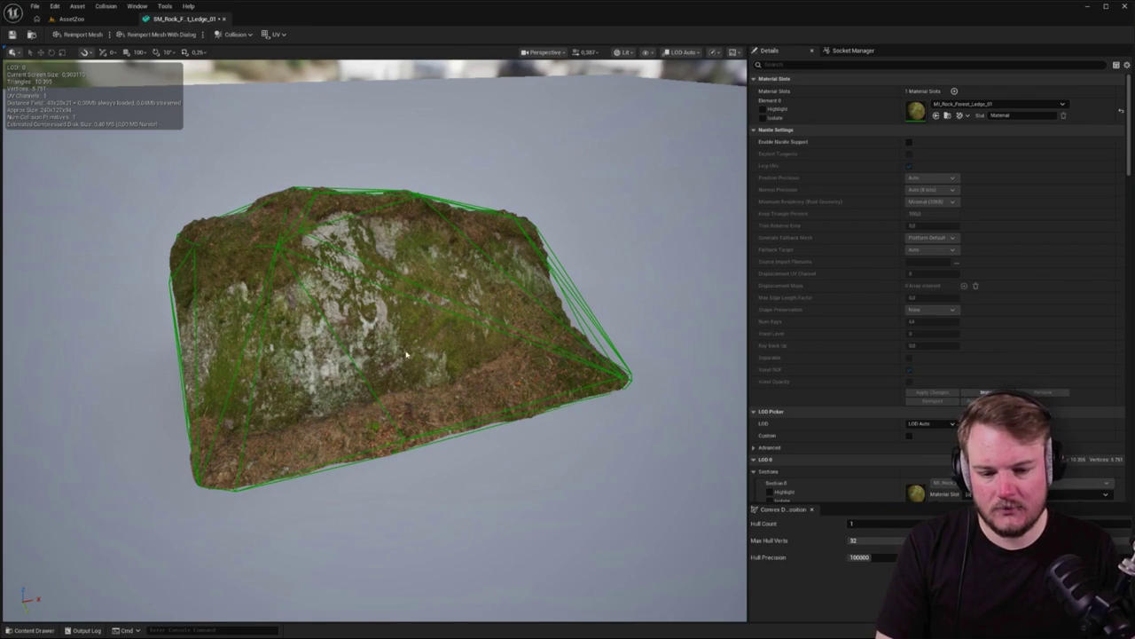
{"action": "left_click_drag", "start_coordinate": [545, 373], "coordinate": [470, 359]}
{"action": "left_click_drag", "start_coordinate": [372, 337], "coordinate": [384, 470]}
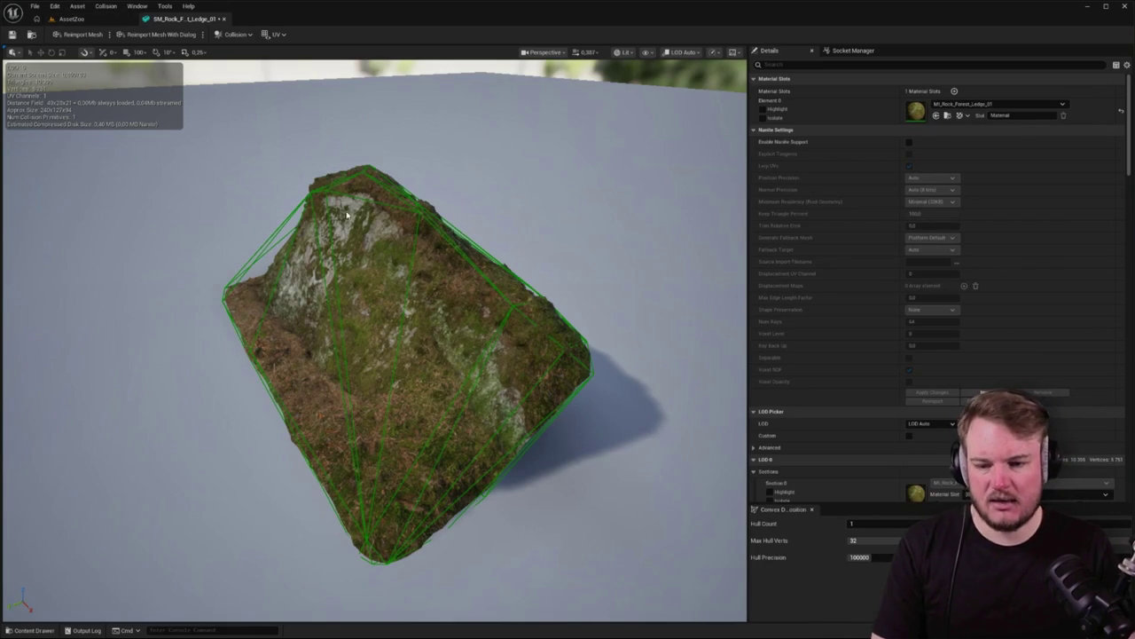
{"action": "left_click", "coordinate": [72, 19]}
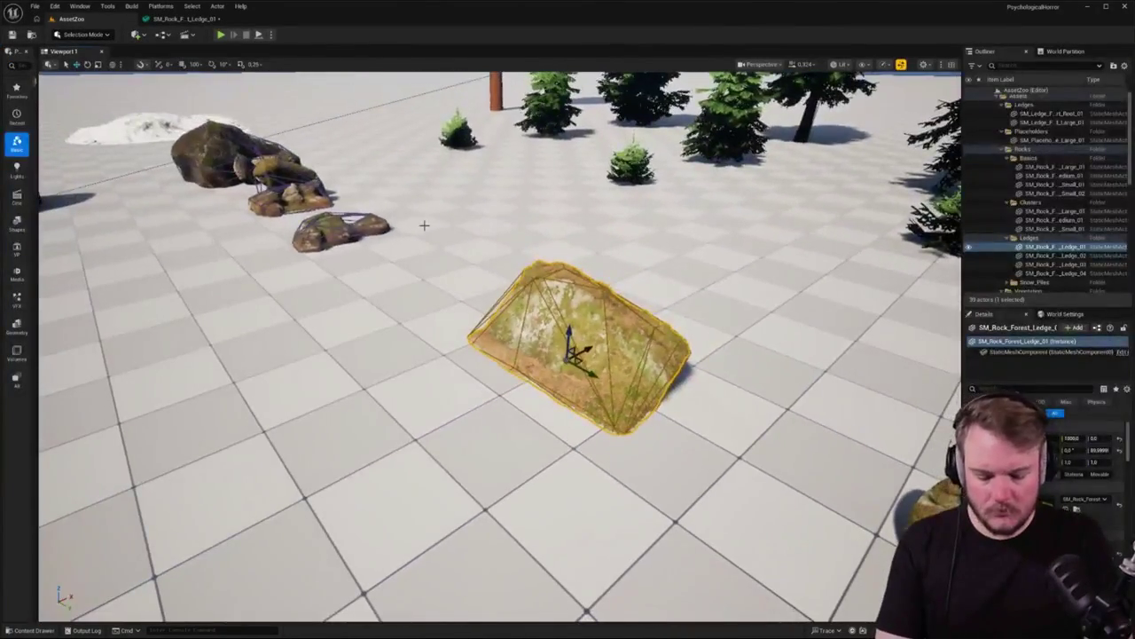
Launch Play In Editor in AssetZoo with Alt+P to test the new collision
{"action": "key", "text": "alt+p"}
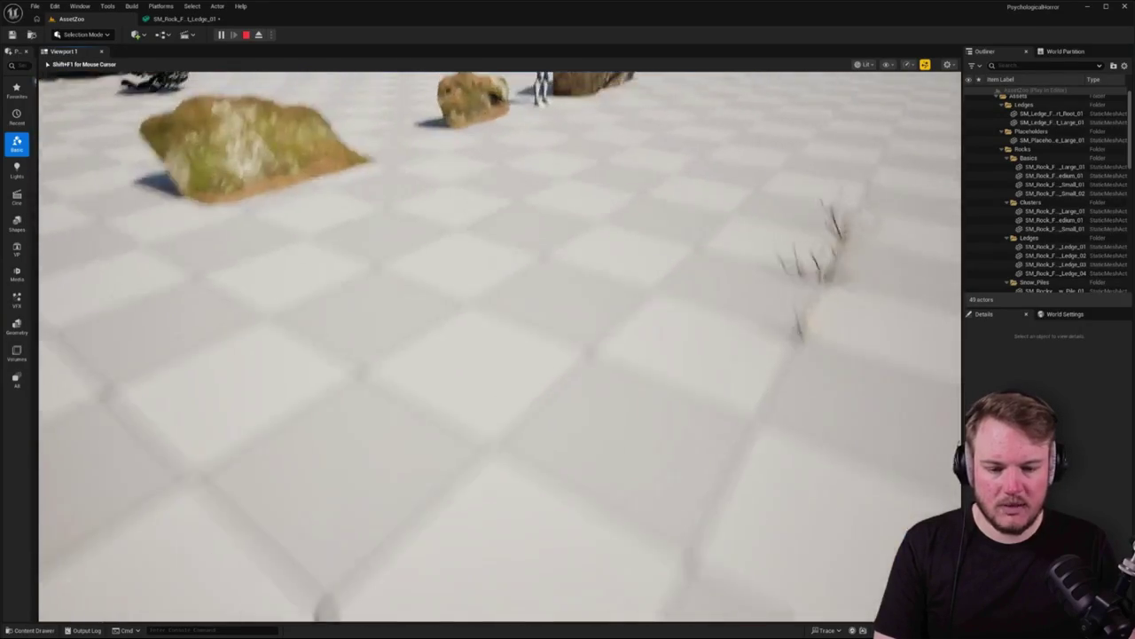
Walk forward through the rocks and ledges to test collision, then stop the play session
{"action": "key", "text": "w"}
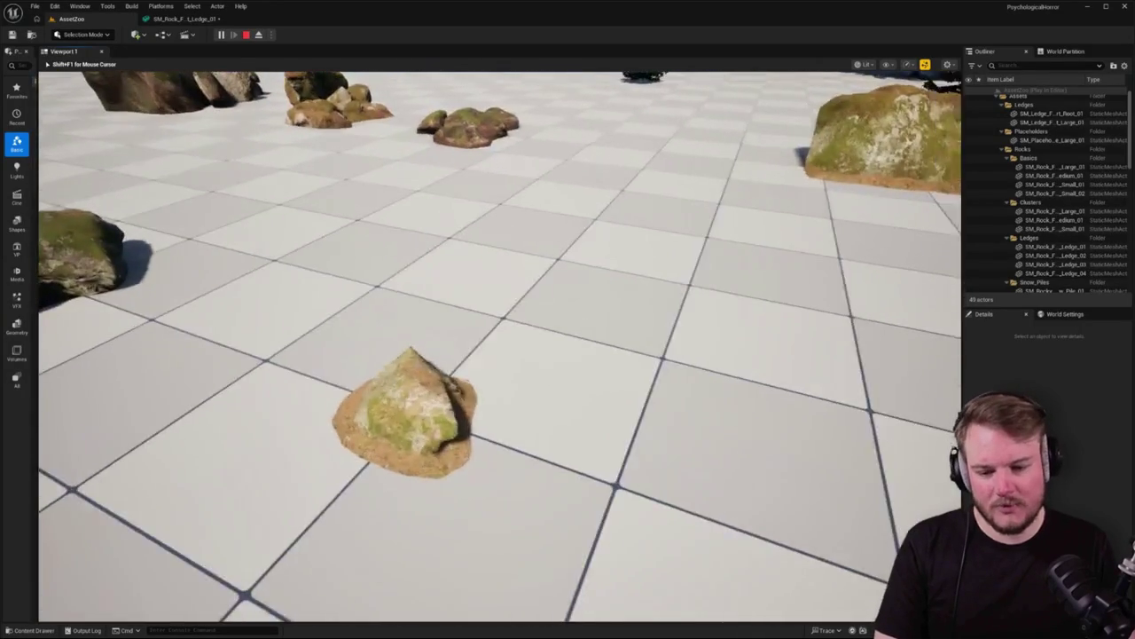
{"action": "key", "text": "w"}
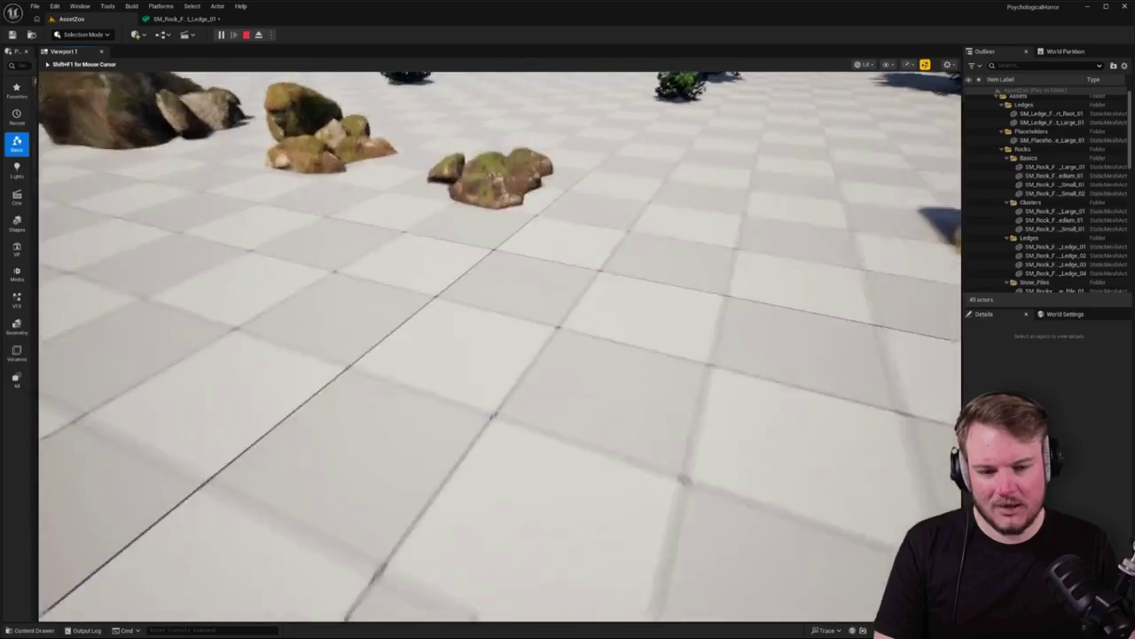
{"action": "key", "text": "w"}
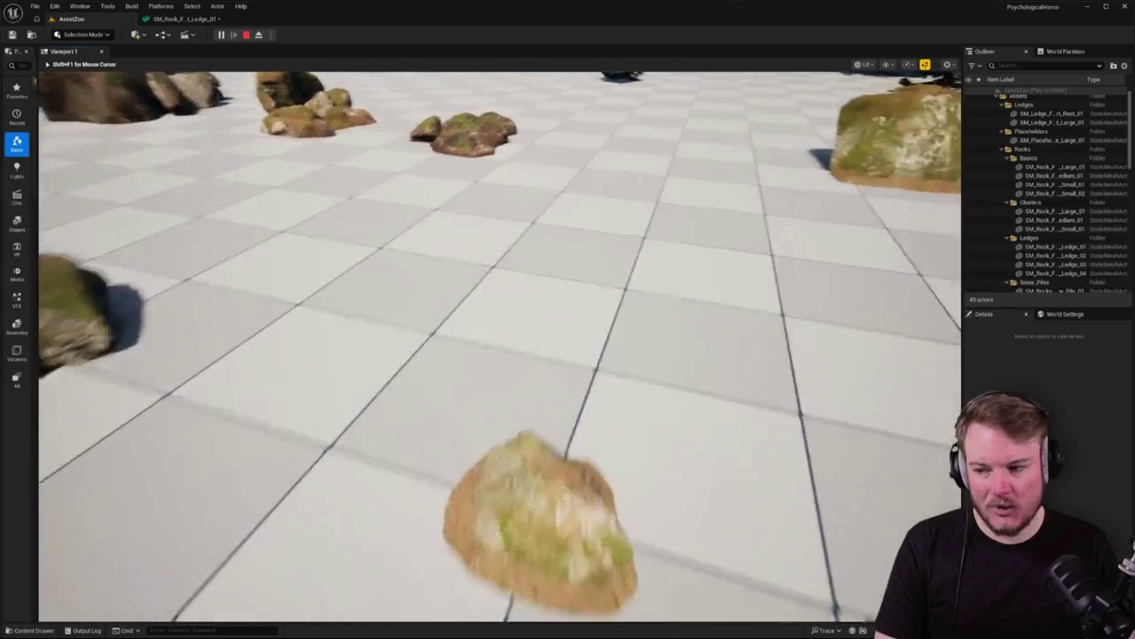
{"action": "key", "text": "w"}
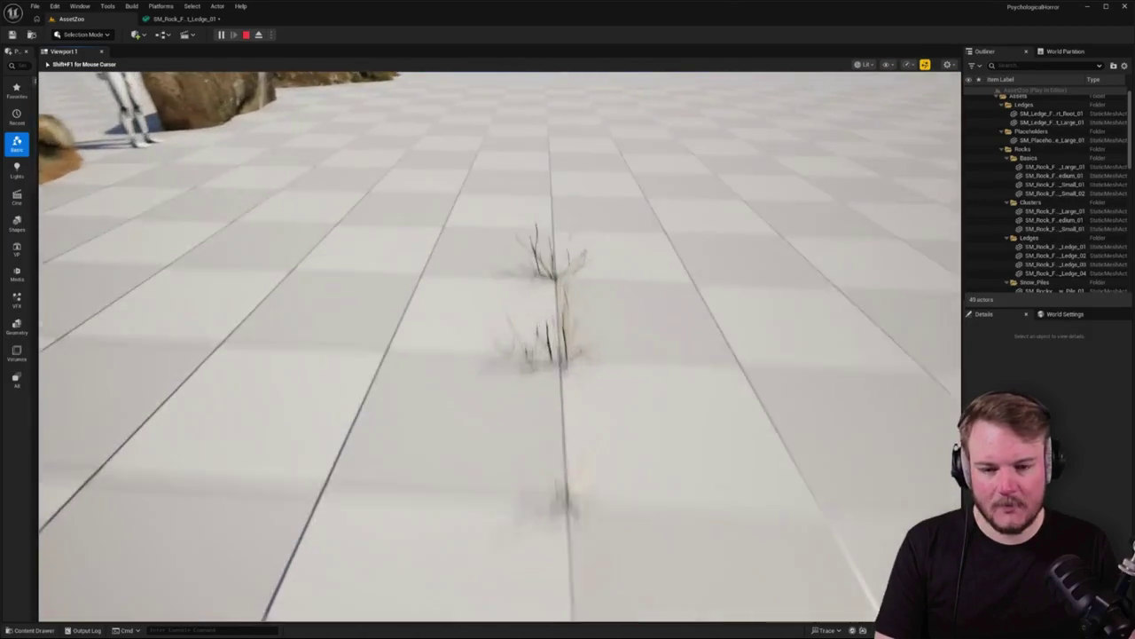
{"action": "key", "text": "w"}
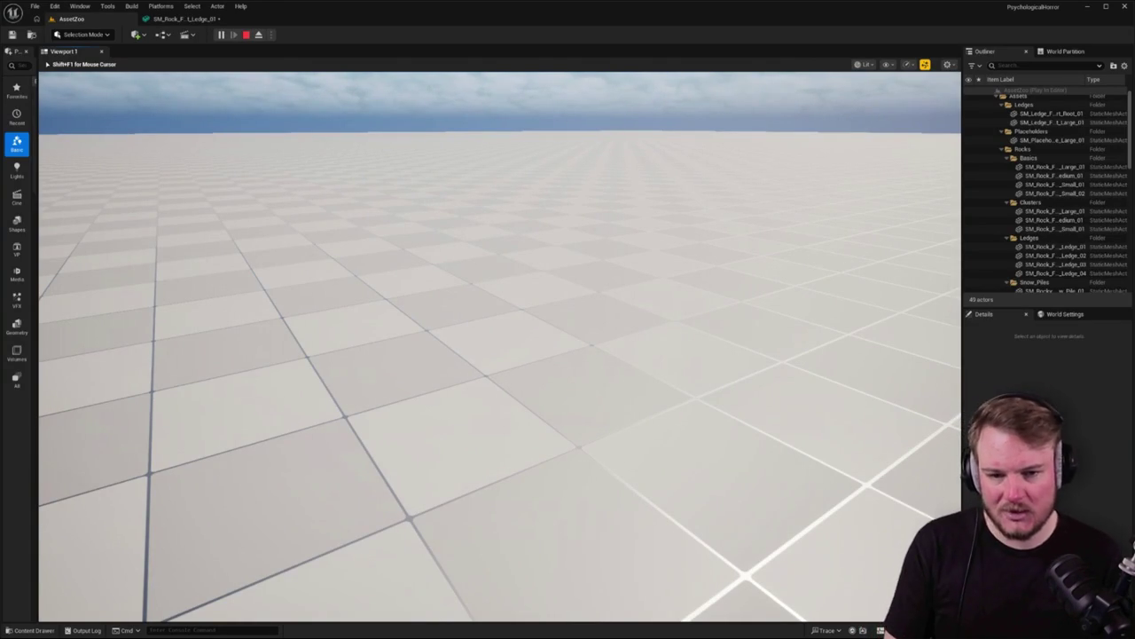
{"action": "key", "text": "Escape"}
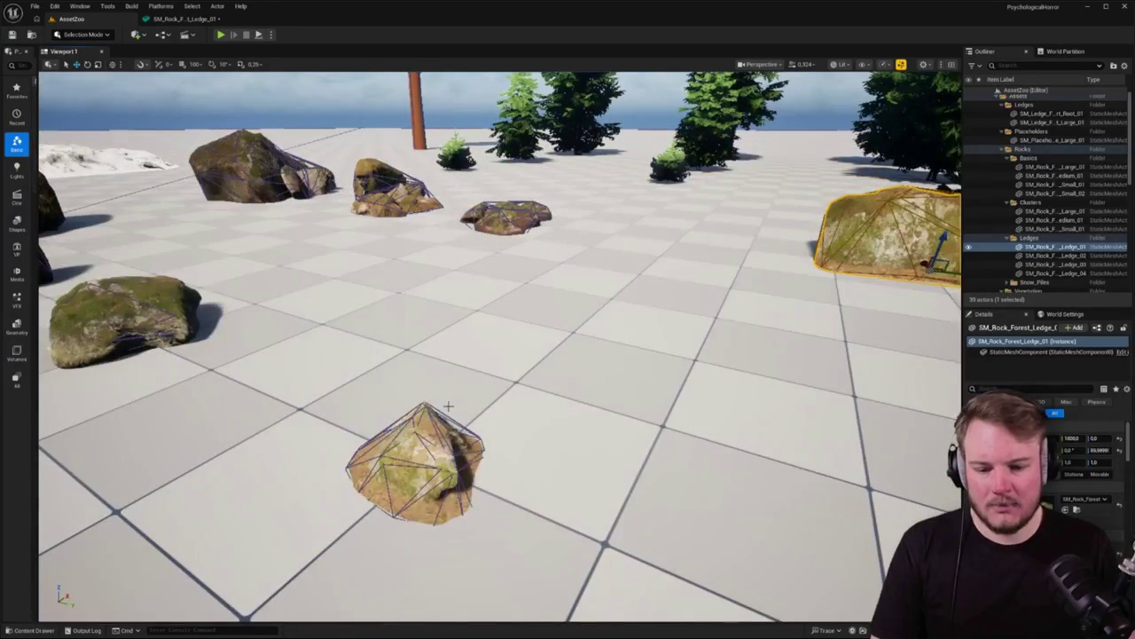
Open SM_Rock_Forest_Small_02 in the Static Mesh Editor and start Auto Convex Collision
{"action": "left_click", "coordinate": [421, 439]}
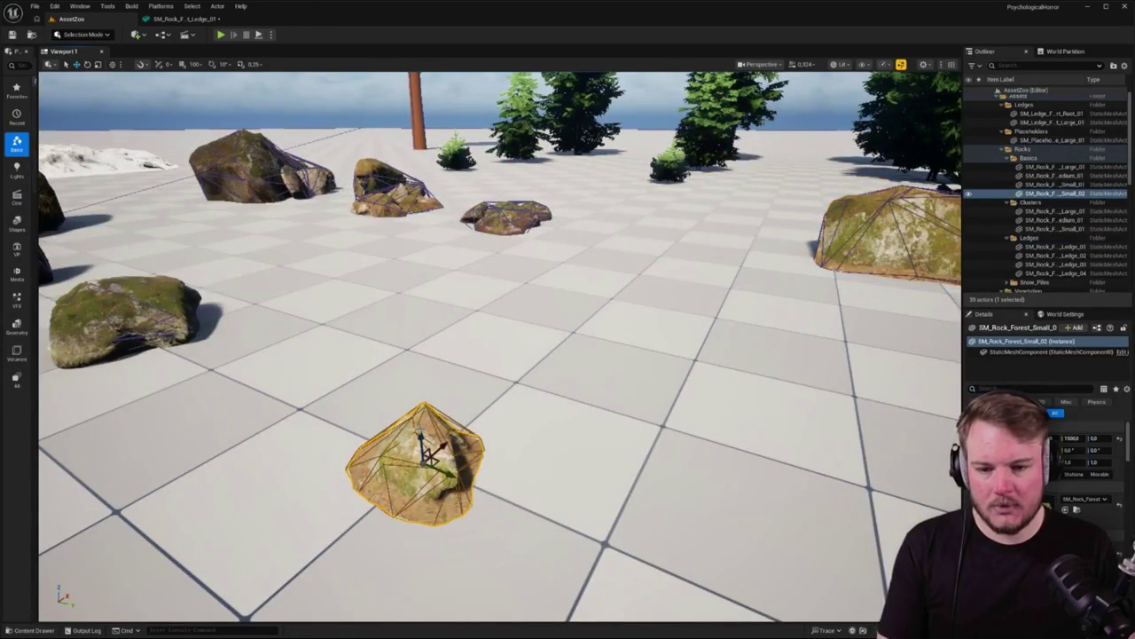
{"action": "key", "text": "ctrl+e"}
{"action": "mouse_move", "coordinate": [316, 329]}
{"action": "left_mouse_down"}
{"action": "mouse_move", "coordinate": [284, 319]}
{"action": "mouse_move", "coordinate": [317, 337]}
{"action": "left_mouse_up"}
{"action": "left_click", "coordinate": [242, 36]}
{"action": "left_click", "coordinate": [235, 156]}
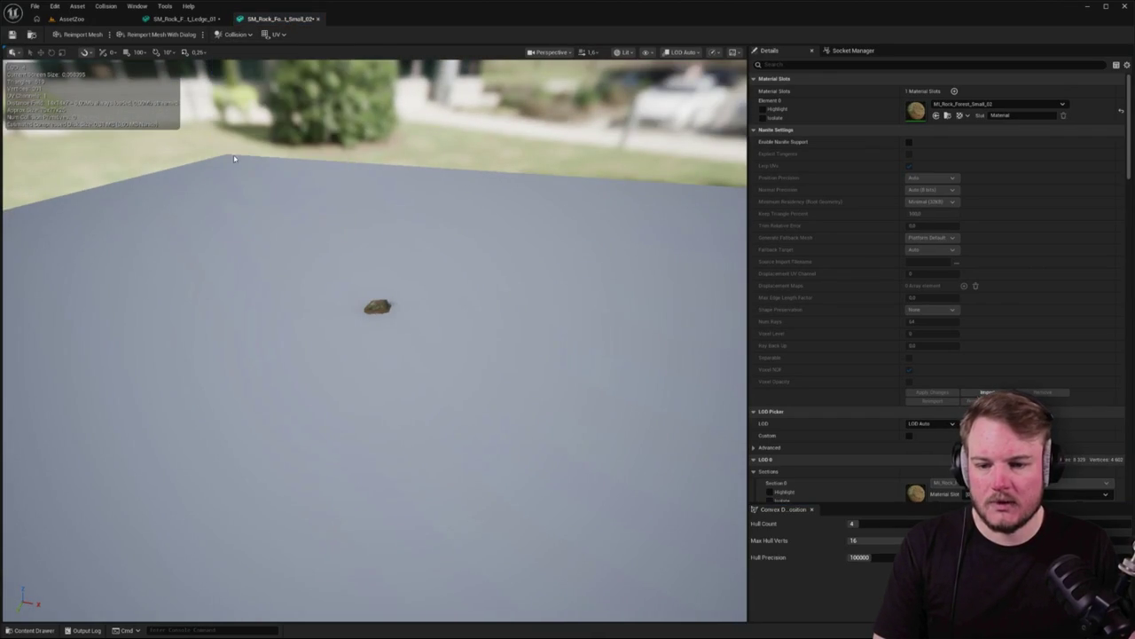
{"action": "left_click", "coordinate": [71, 19]}
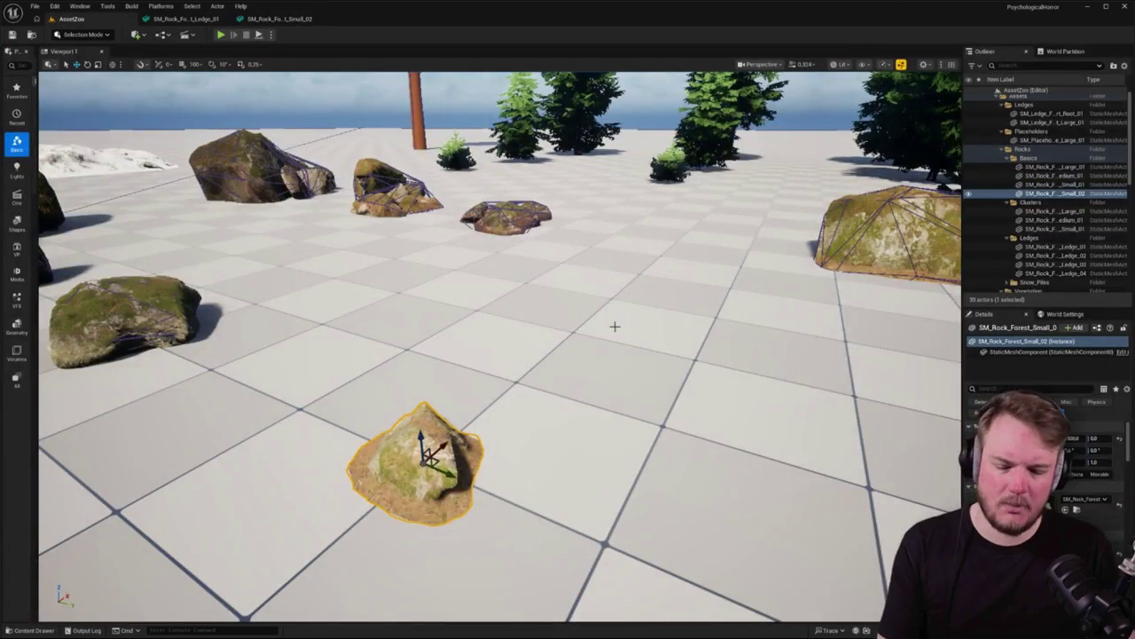
{"action": "mouse_move", "coordinate": [497, 346]}
{"action": "left_mouse_down"}
{"action": "mouse_move", "coordinate": [448, 344]}
{"action": "mouse_move", "coordinate": [431, 321]}
{"action": "left_mouse_up"}
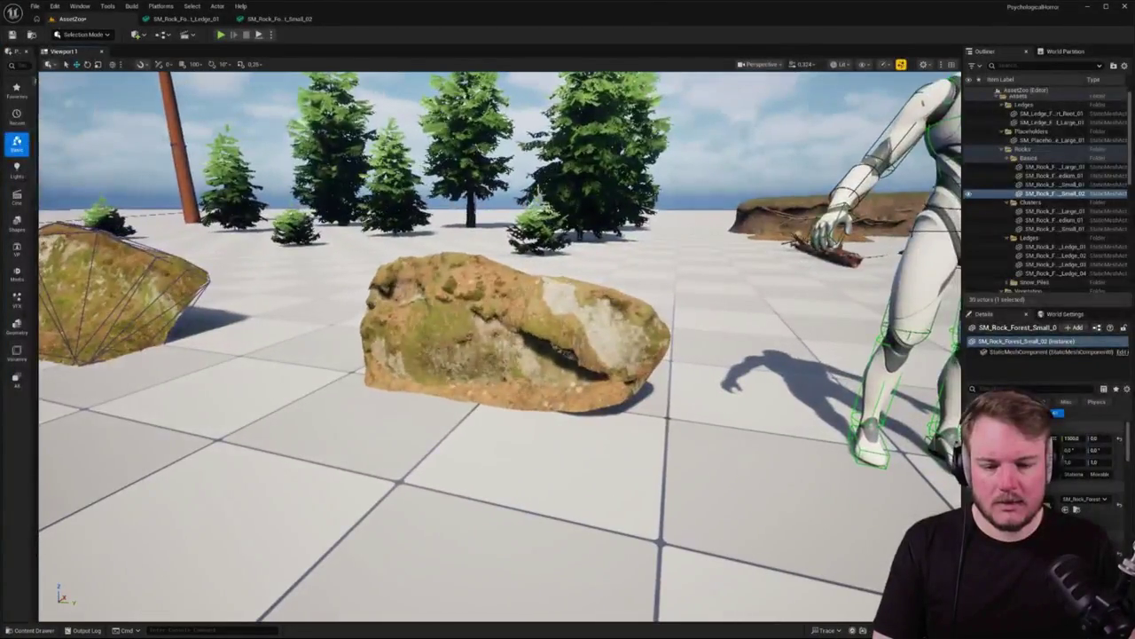
{"action": "left_click", "coordinate": [280, 19]}
Set the rock's Hull Count to 1 and Max Hull Verts to 32
{"action": "left_click", "coordinate": [864, 524]}
{"action": "type", "text": "1"}
{"action": "key", "text": "Tab"}
{"action": "type", "text": "32"}
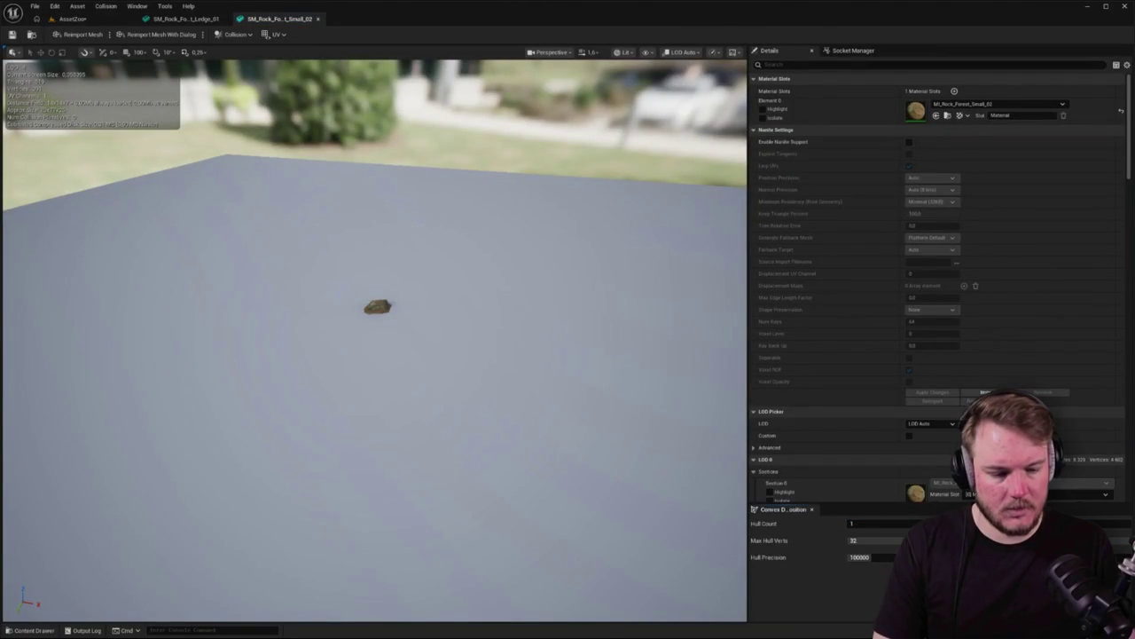
{"action": "type", "text": "f"}
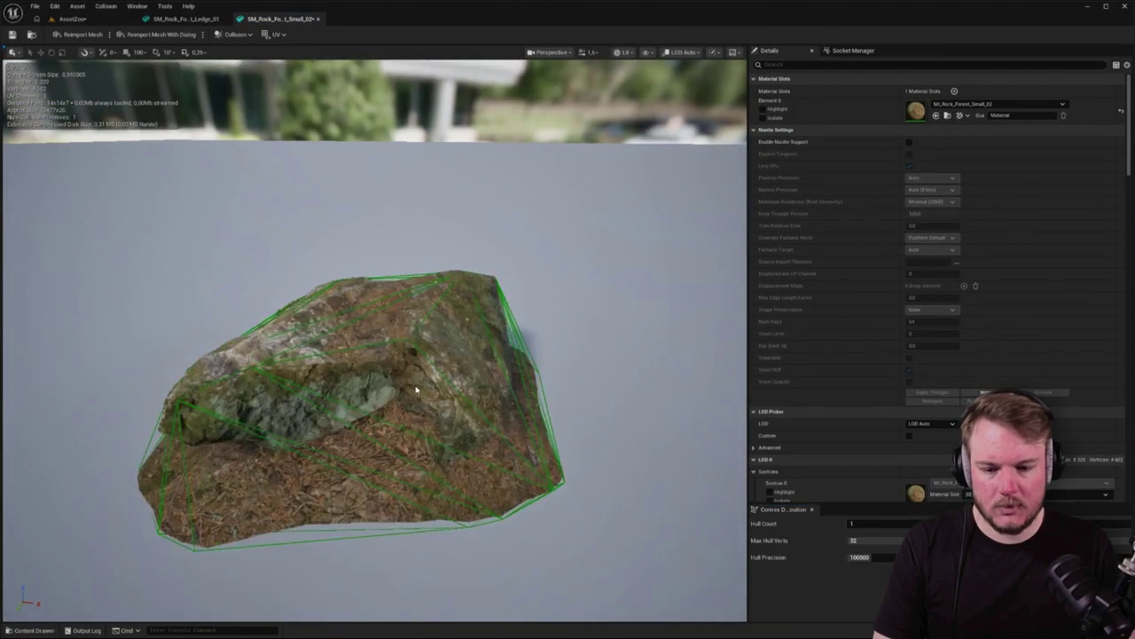
Orbit around the rock to check its single hull, then return to AssetZoo
{"action": "left_click_drag", "start_coordinate": [415, 420], "coordinate": [415, 390]}
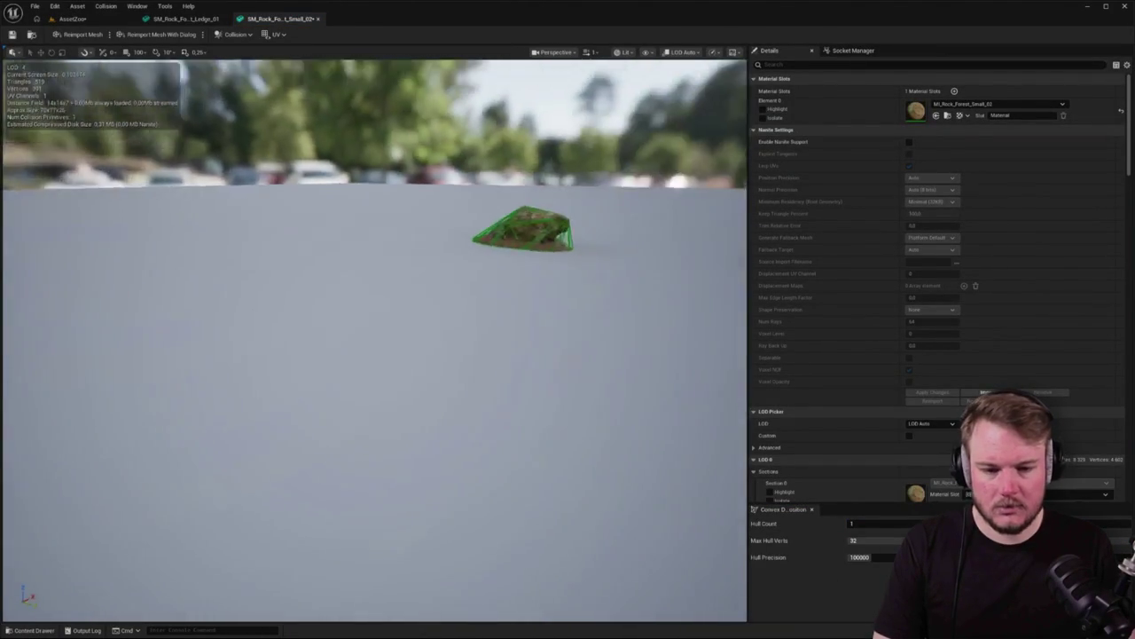
{"action": "key", "text": "f"}
{"action": "left_click_drag", "start_coordinate": [373, 354], "coordinate": [543, 333]}
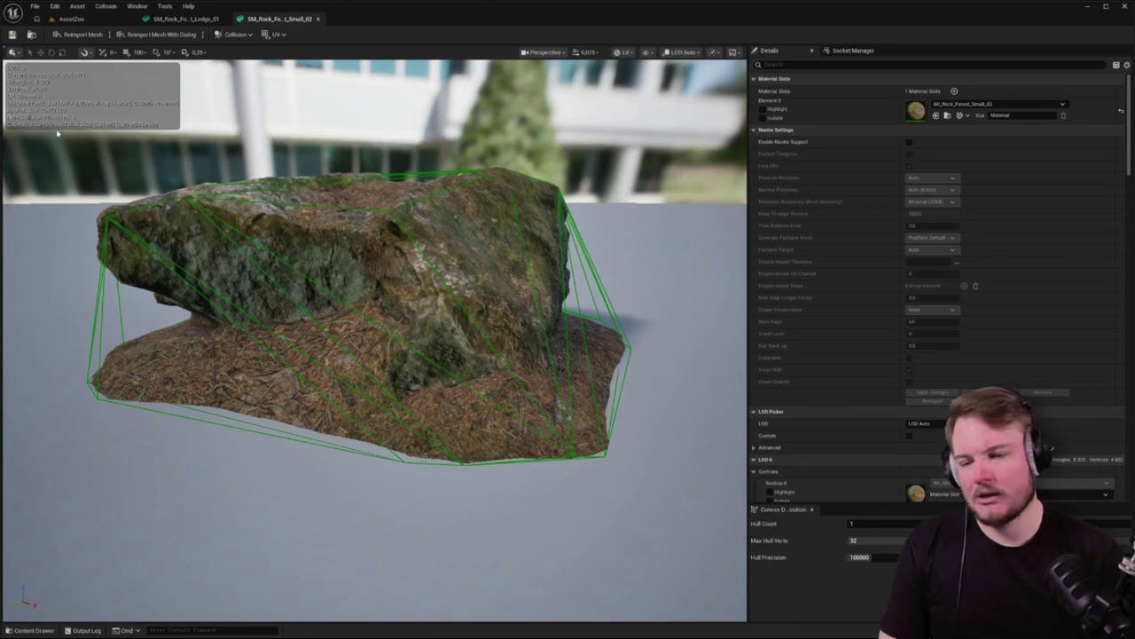
{"action": "left_click", "coordinate": [71, 19]}
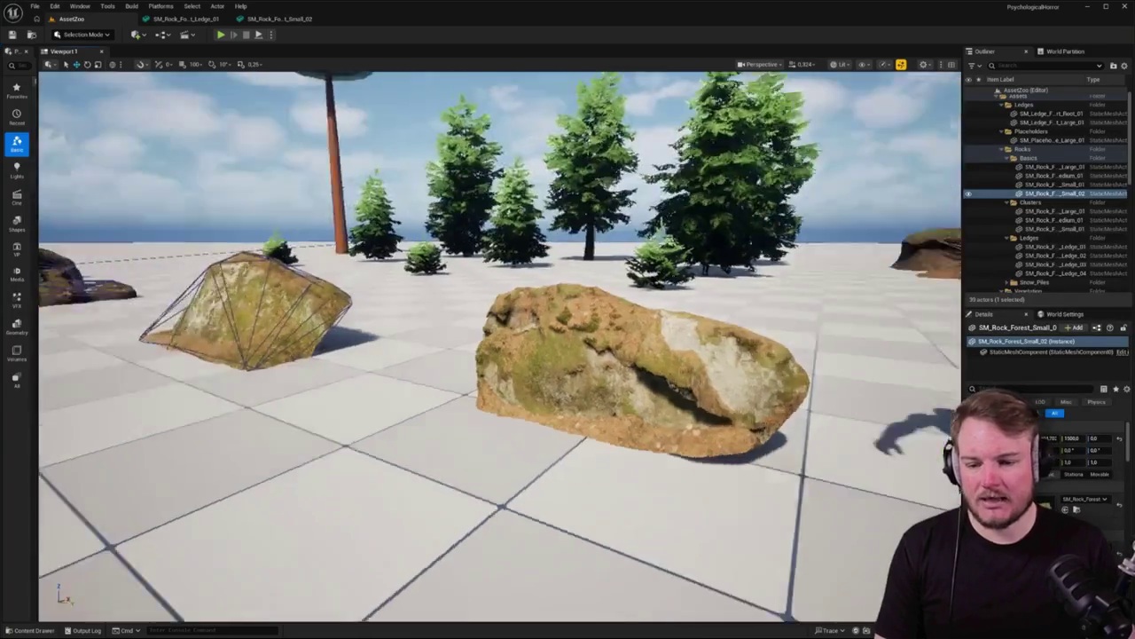
{"action": "key", "text": "alt+p"}
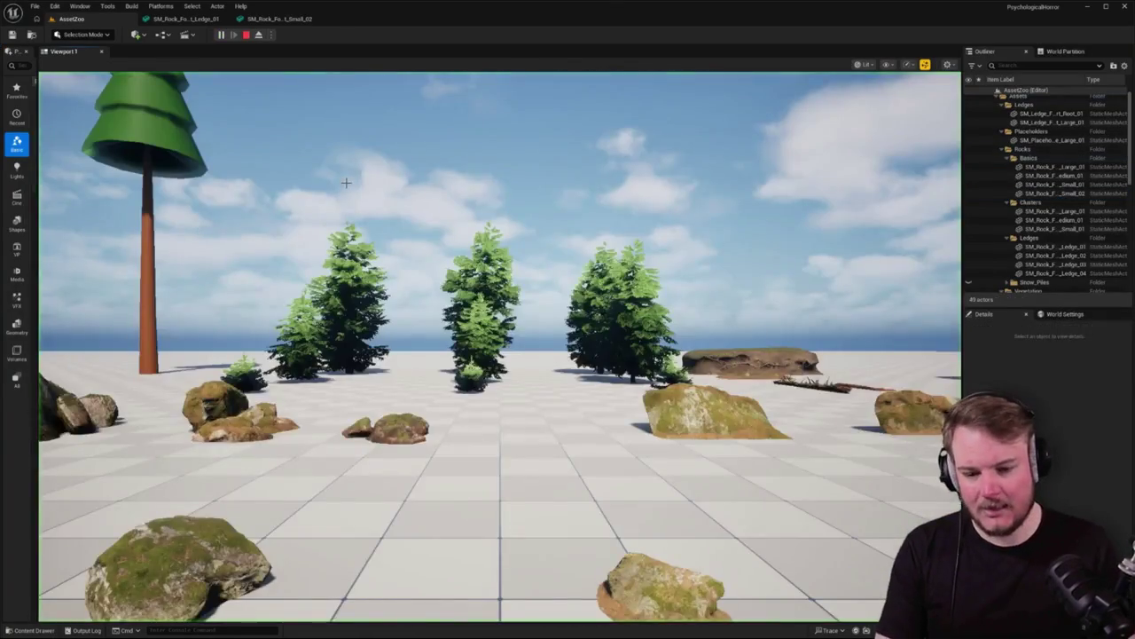
{"action": "key", "text": "w"}
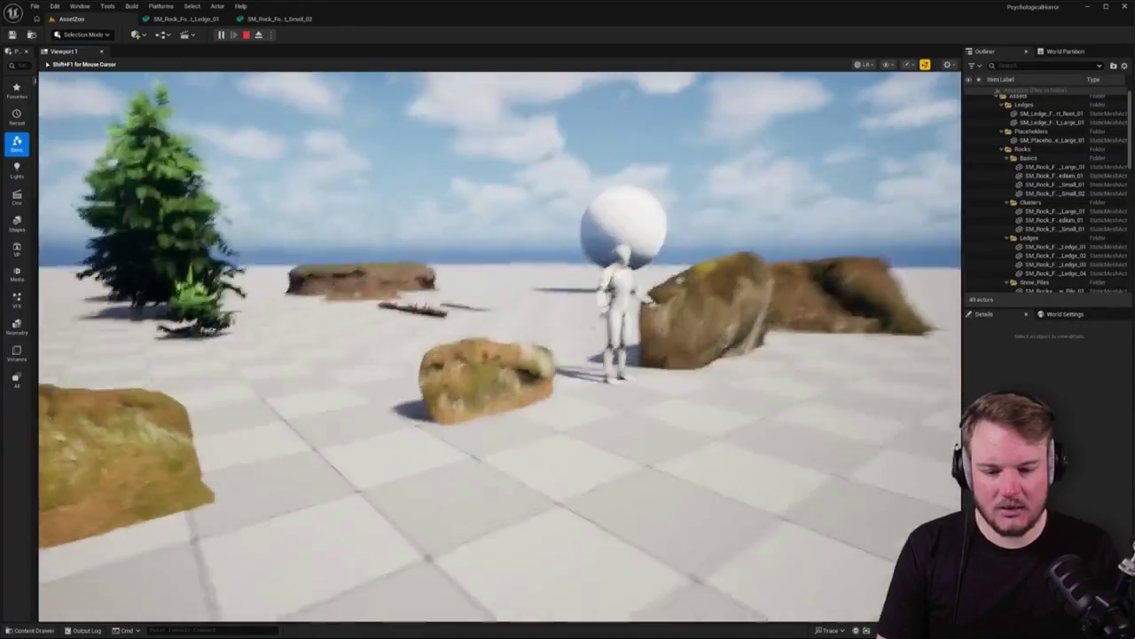
{"action": "key", "text": "w"}
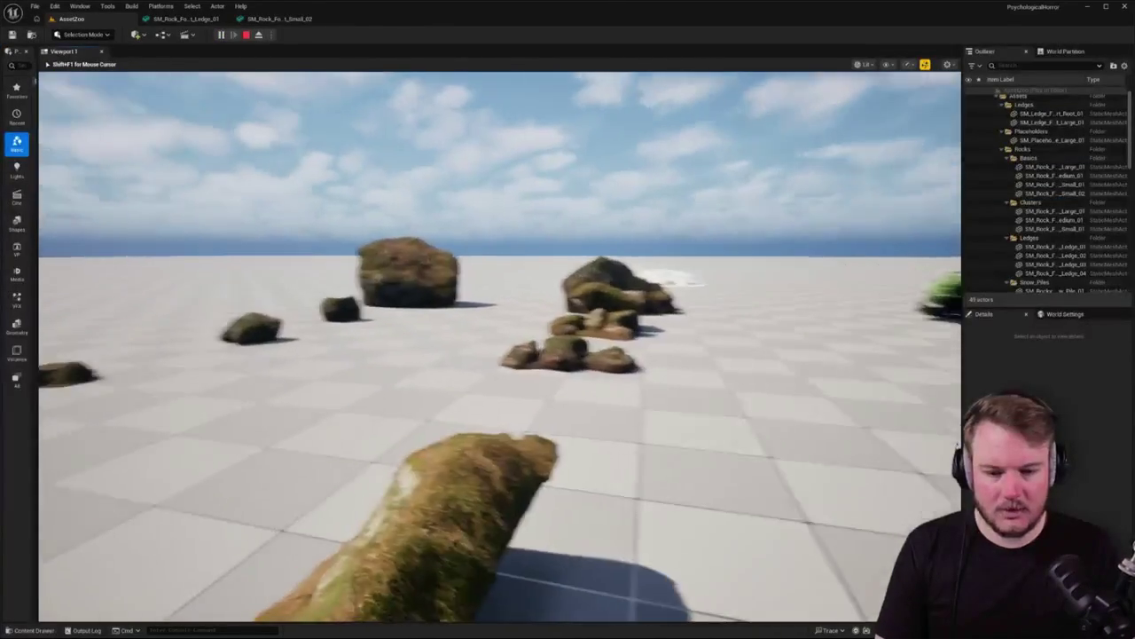
{"action": "key", "text": "w"}
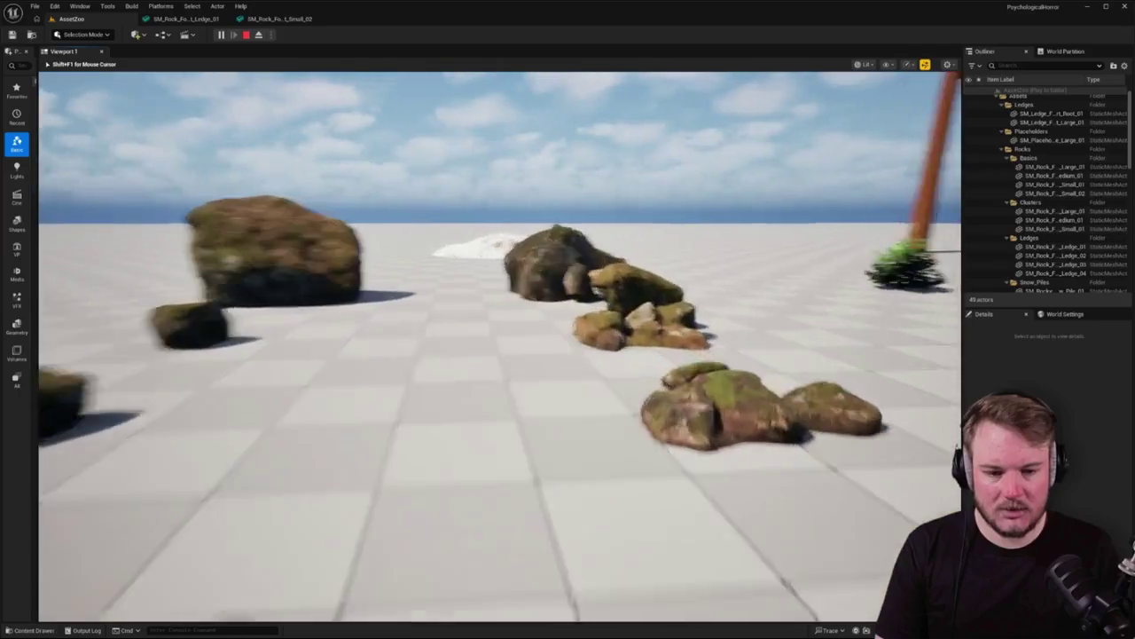
{"action": "key", "text": "w"}
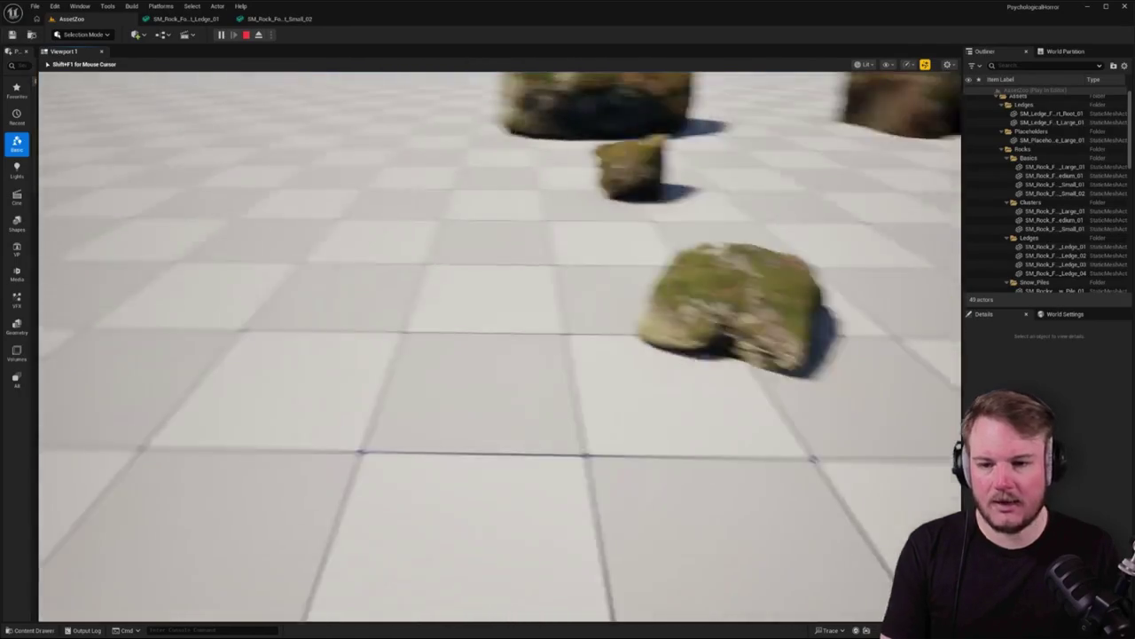
{"action": "key", "text": "Escape"}
{"action": "left_click", "coordinate": [471, 426]}
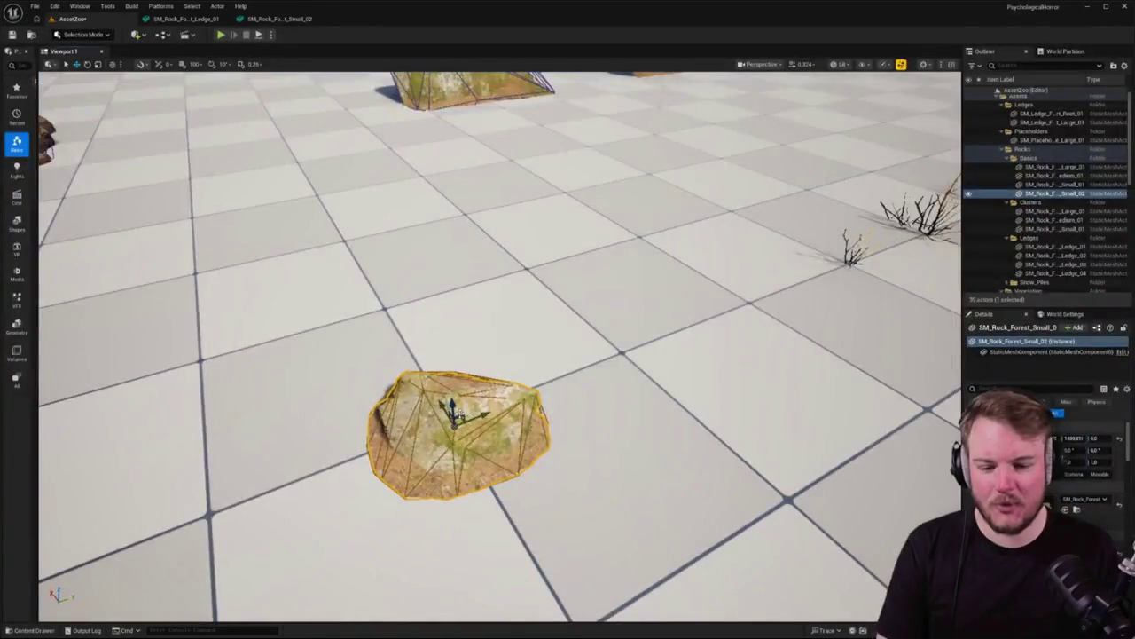
Close the Small_02 mesh editor tab and look around the AssetZoo viewport
{"action": "double_click", "coordinate": [383, 400]}
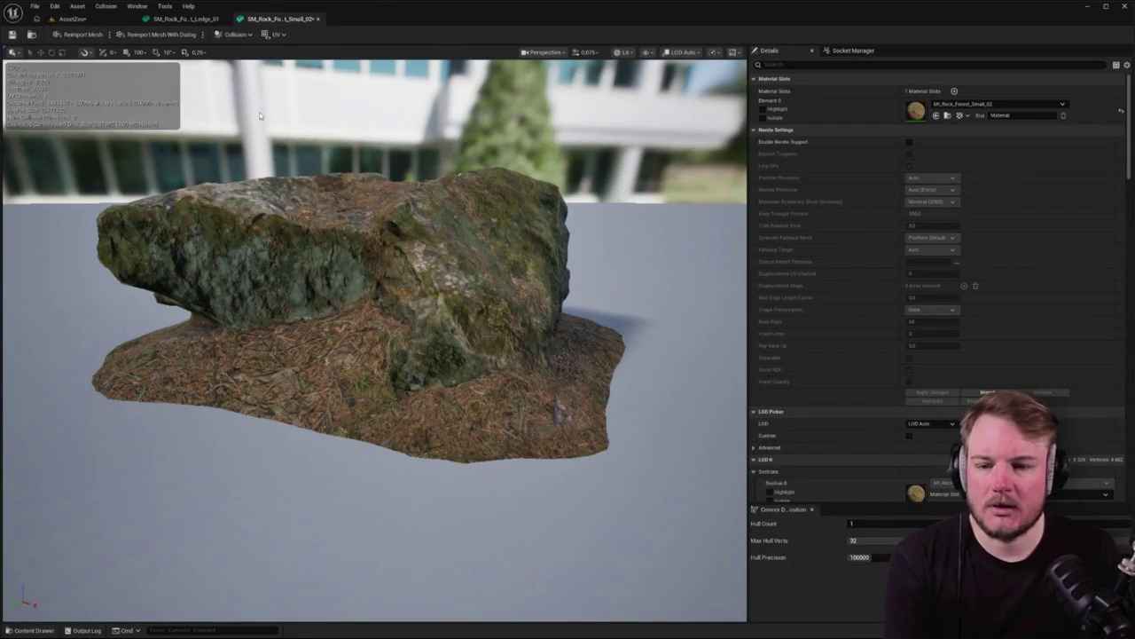
{"action": "left_click", "coordinate": [173, 20]}
{"action": "left_click", "coordinate": [275, 19]}
{"action": "left_click", "coordinate": [312, 18]}
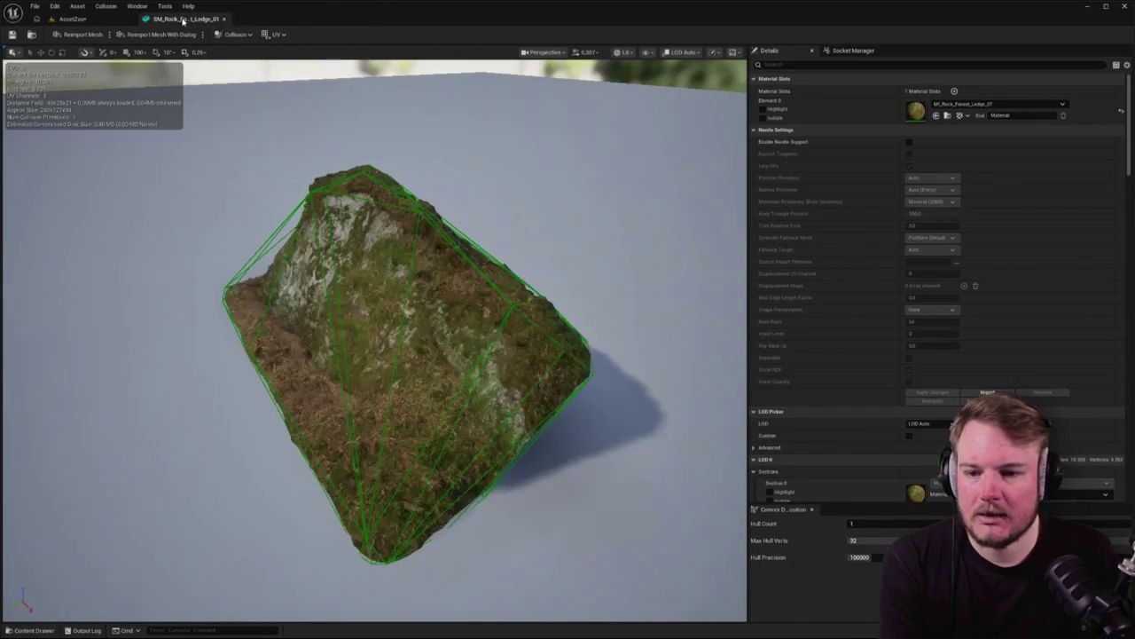
{"action": "left_click", "coordinate": [71, 19]}
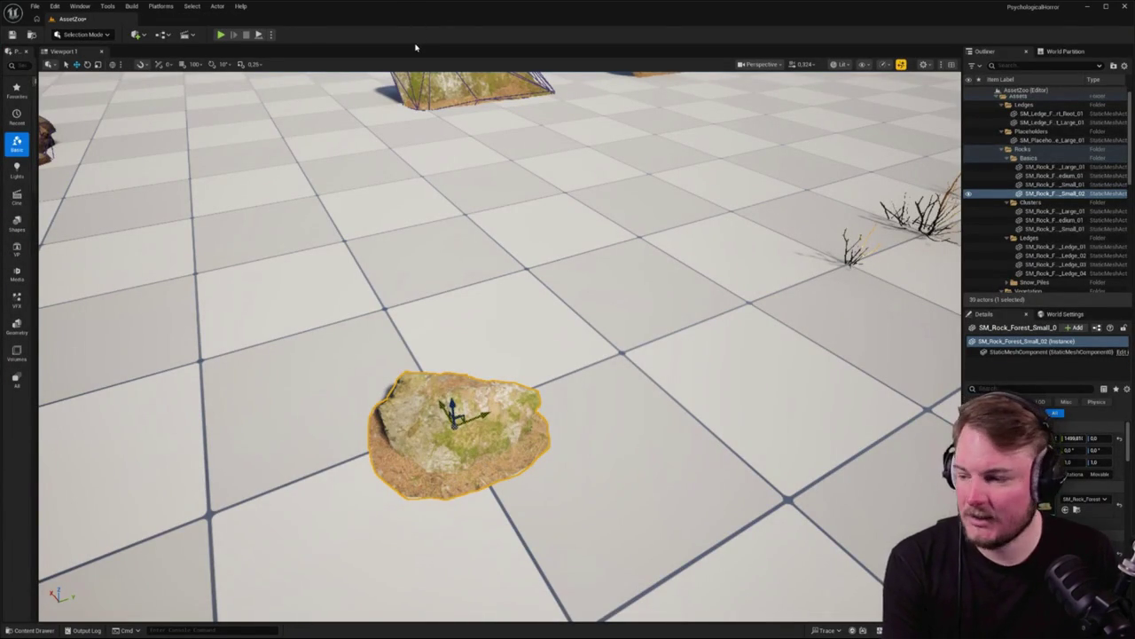
{"action": "mouse_move", "coordinate": [497, 358]}
{"action": "left_mouse_down"}
{"action": "mouse_move", "coordinate": [497, 301]}
{"action": "mouse_move", "coordinate": [494, 337]}
{"action": "mouse_move", "coordinate": [507, 306]}
{"action": "mouse_move", "coordinate": [486, 352]}
{"action": "left_mouse_up"}
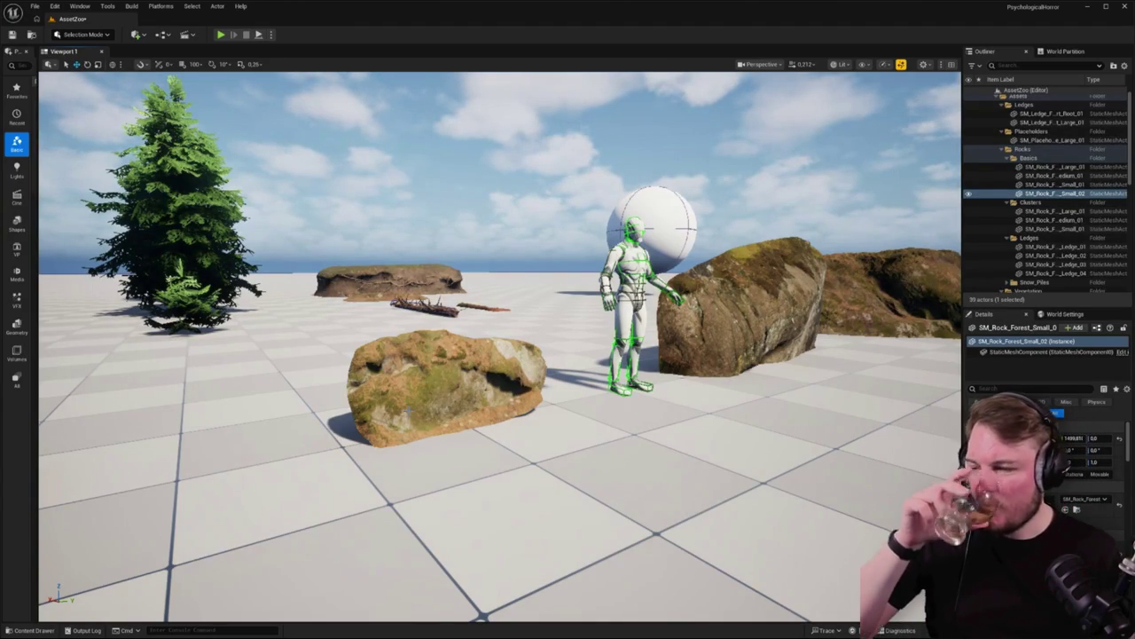
Give Ledge_04 a single convex hull of up to 32 vertices, then close its editor
{"action": "left_click", "coordinate": [1056, 273]}
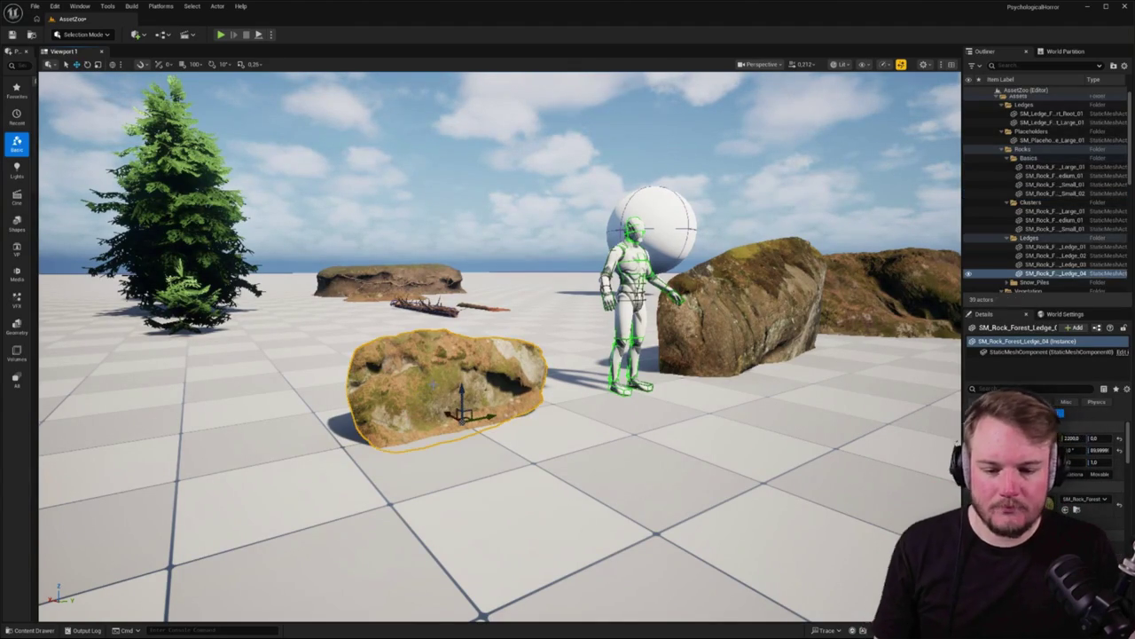
{"action": "key", "text": "ctrl+e"}
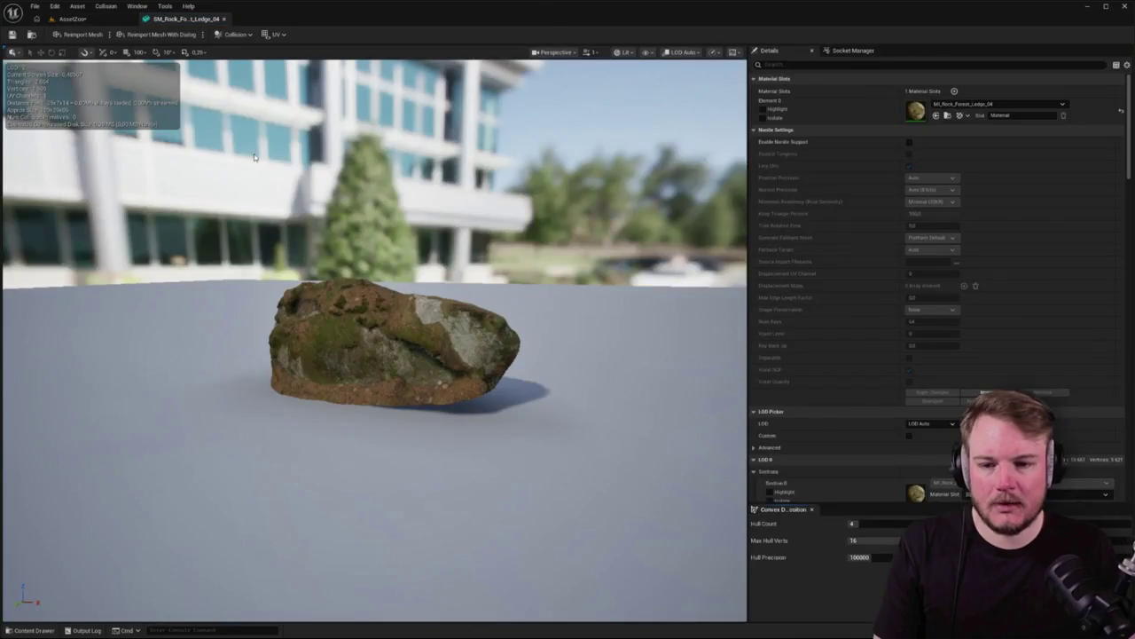
{"action": "left_click", "coordinate": [235, 34]}
{"action": "left_click", "coordinate": [253, 205]}
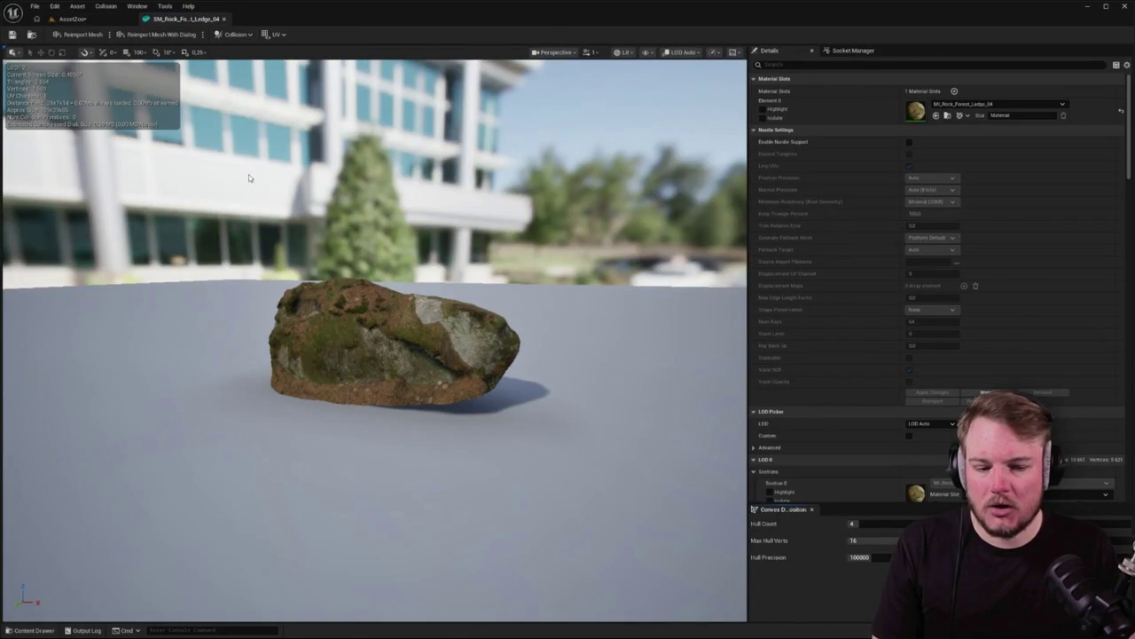
{"action": "mouse_move", "coordinate": [853, 523]}
{"action": "left_mouse_down"}
{"action": "mouse_move", "coordinate": [798, 524]}
{"action": "mouse_move", "coordinate": [994, 541]}
{"action": "mouse_move", "coordinate": [848, 577]}
{"action": "left_mouse_up"}
{"action": "left_click", "coordinate": [923, 575]}
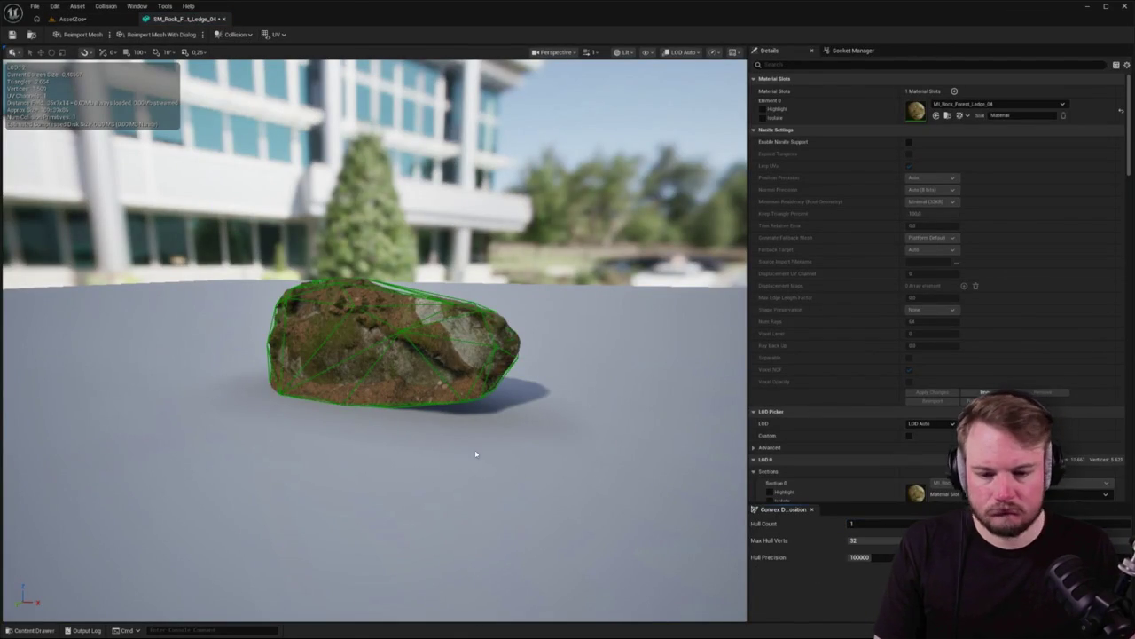
{"action": "left_click", "coordinate": [71, 19]}
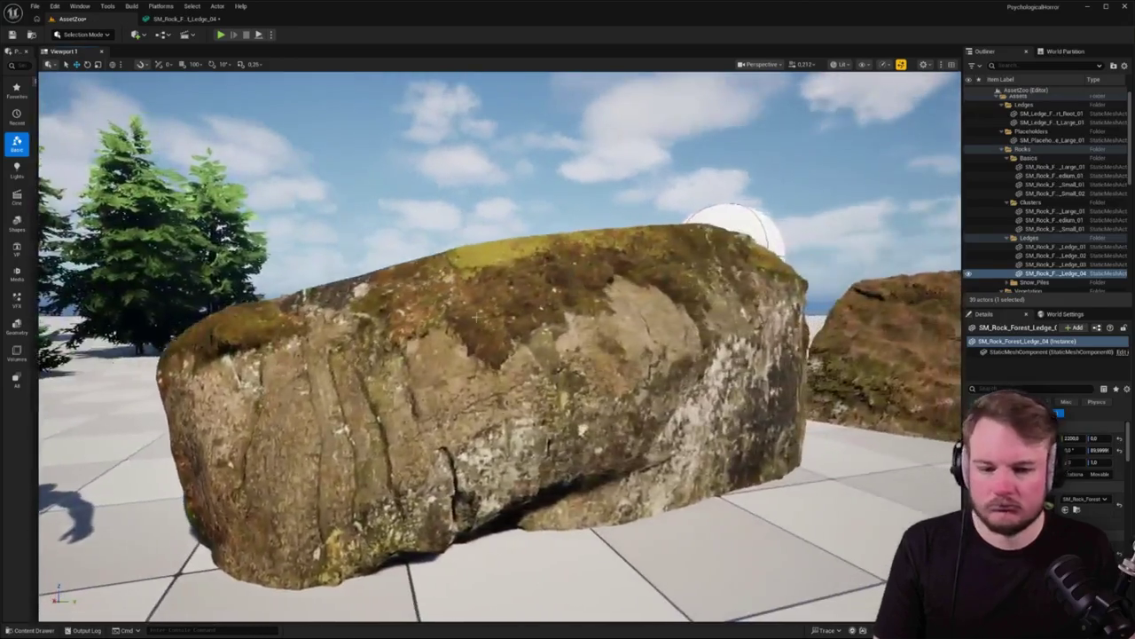
{"action": "left_click", "coordinate": [182, 19]}
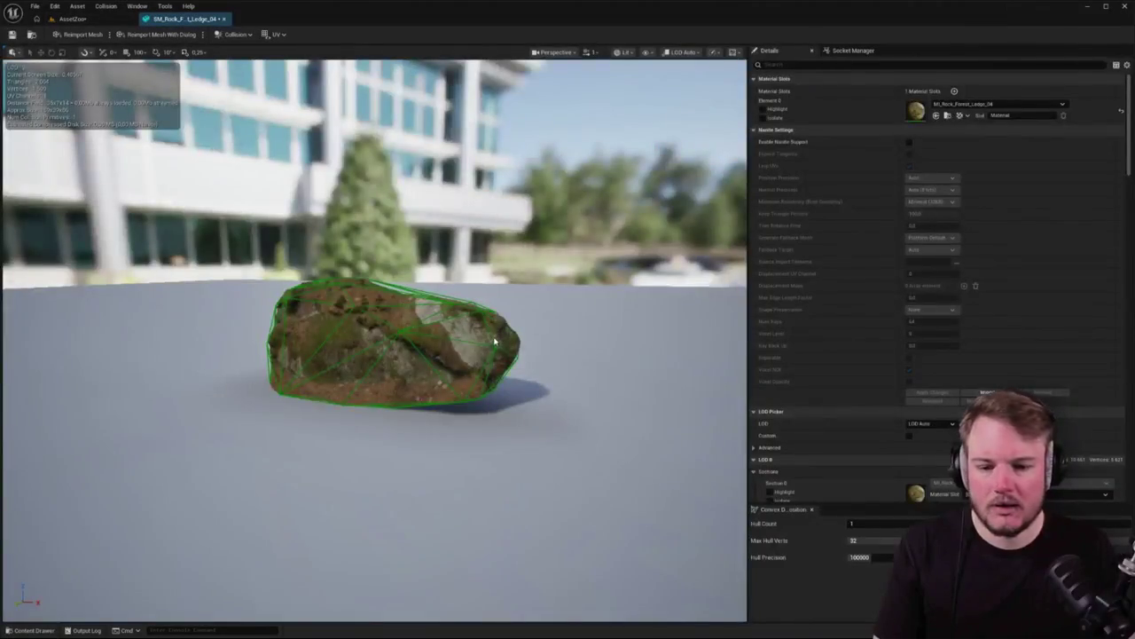
{"action": "left_click", "coordinate": [224, 18]}
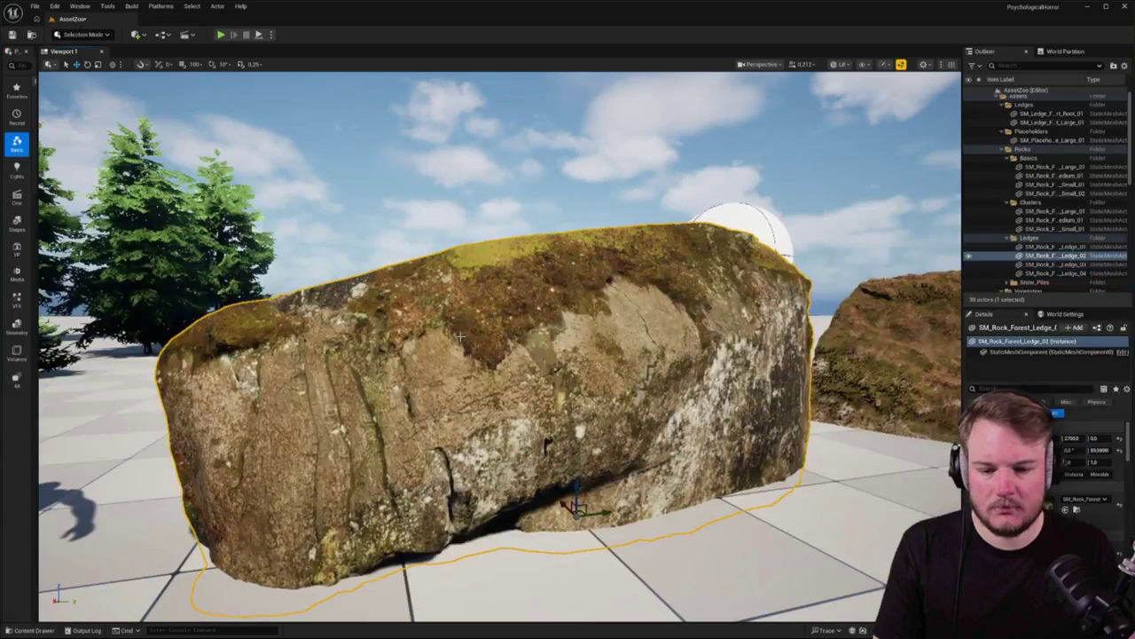
Open Ledge_02 and apply Hull Count 1 with Max Hull Verts 32
{"action": "key", "text": "ctrl+e"}
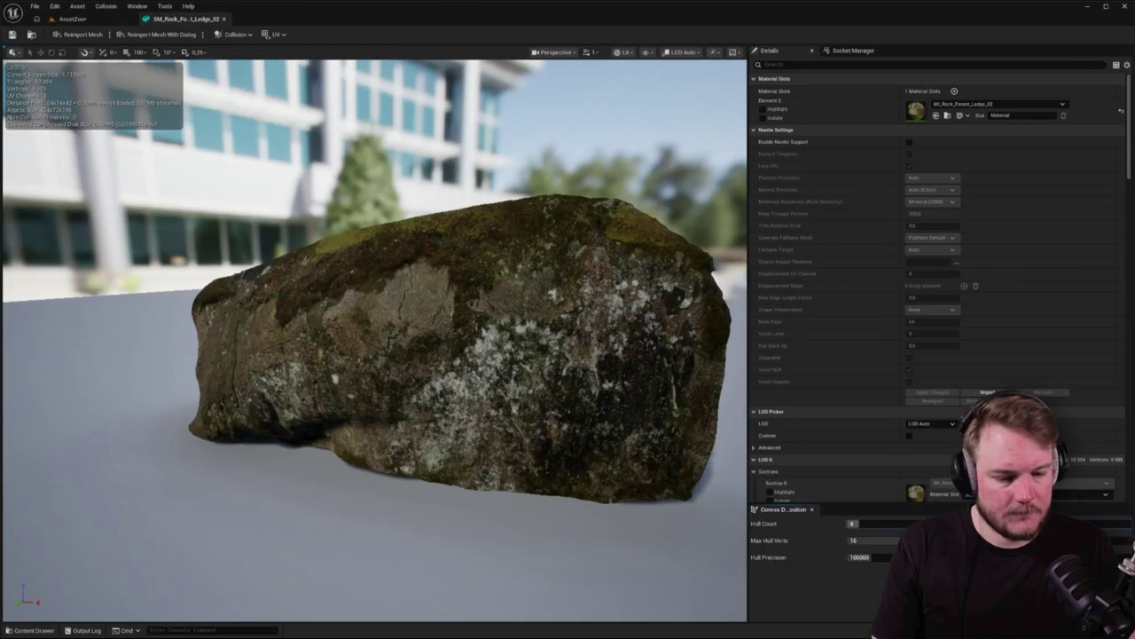
{"action": "type", "text": "1"}
{"action": "key", "text": "Tab"}
{"action": "type", "text": "32"}
{"action": "key", "text": "Return"}
{"action": "left_click", "coordinate": [881, 579]}
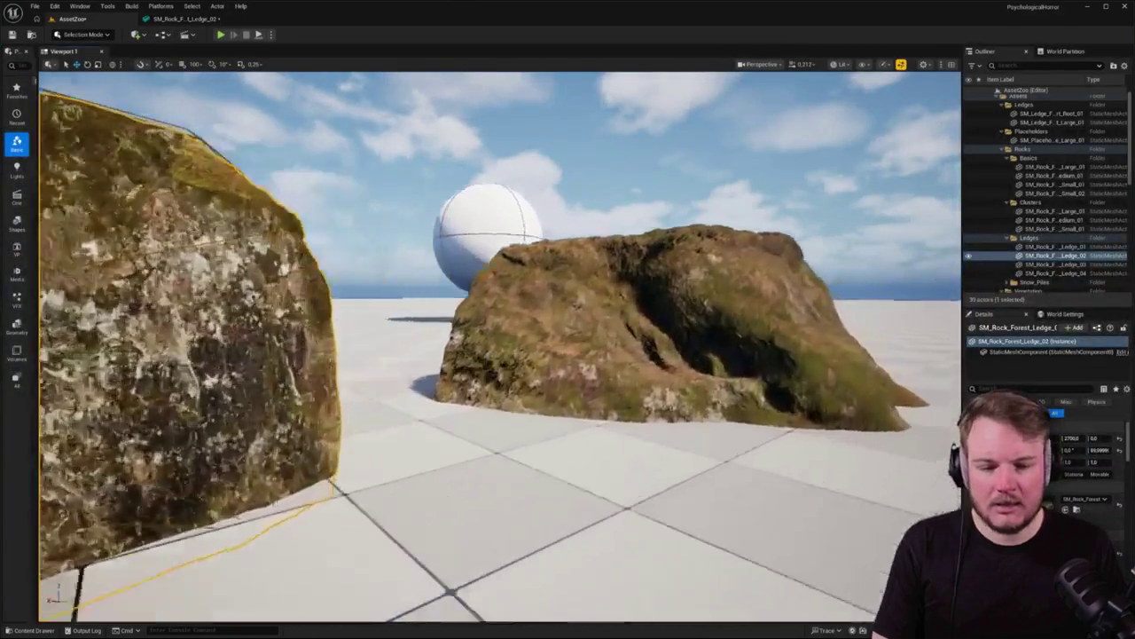
{"action": "double_click", "coordinate": [1056, 263]}
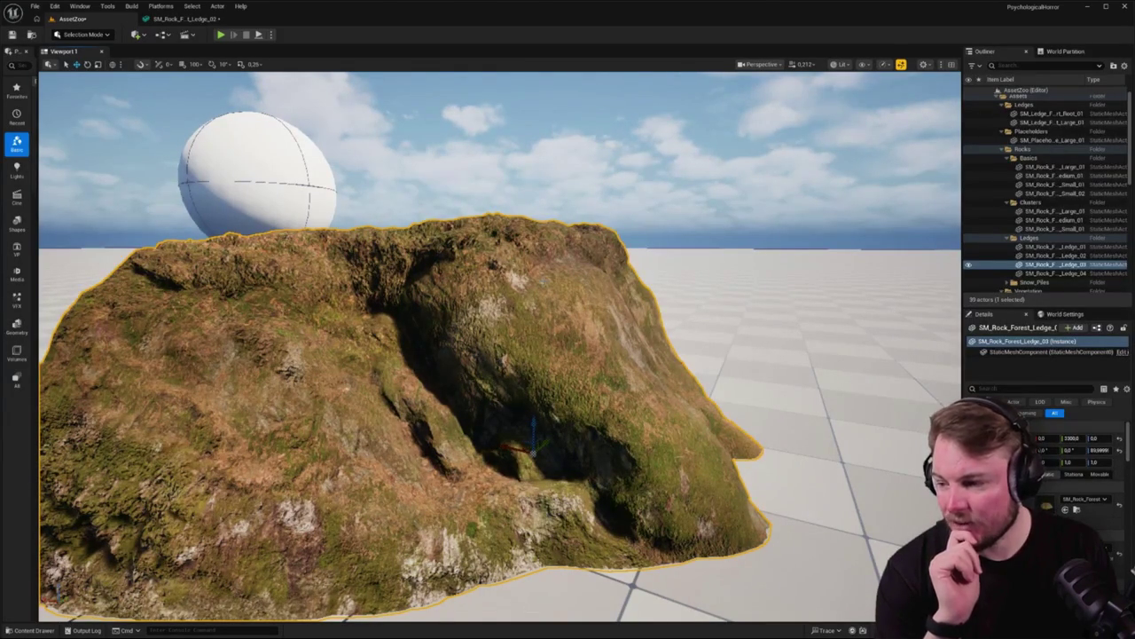
{"action": "left_click_drag", "start_coordinate": [497, 346], "coordinate": [603, 355]}
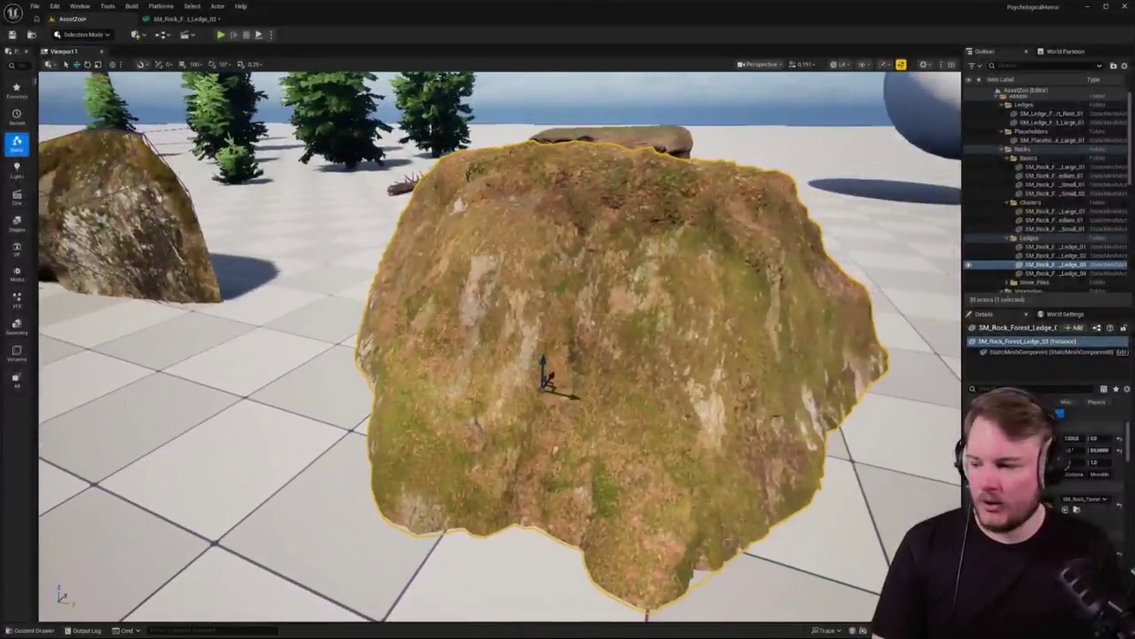
{"action": "mouse_move", "coordinate": [497, 355]}
{"action": "left_mouse_down"}
{"action": "mouse_move", "coordinate": [550, 354]}
{"action": "mouse_move", "coordinate": [533, 355]}
{"action": "left_mouse_up"}
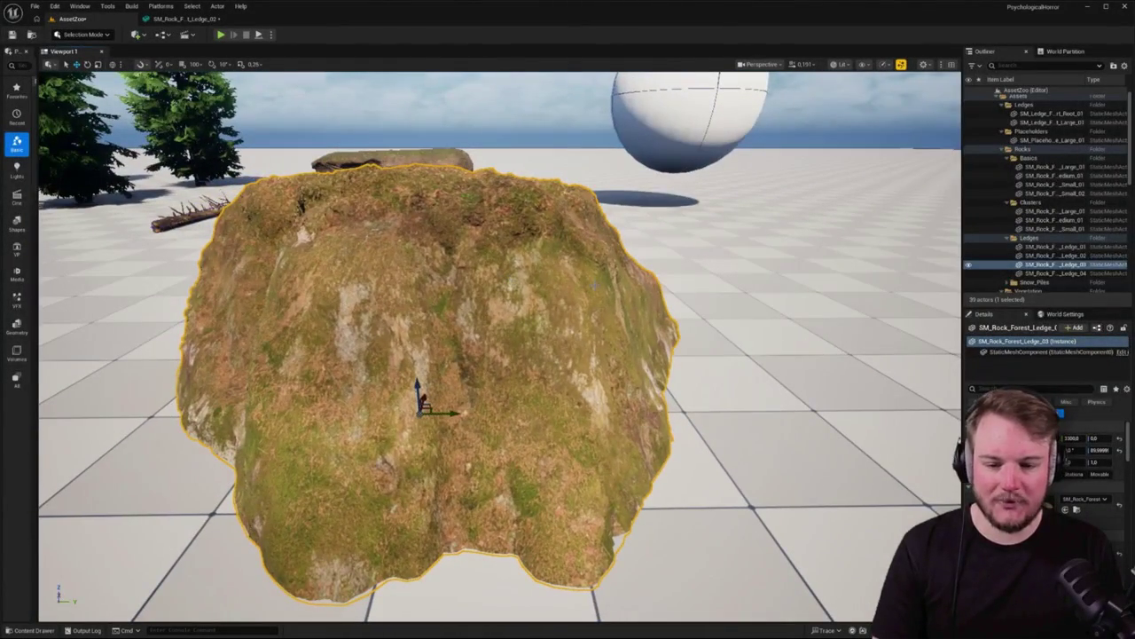
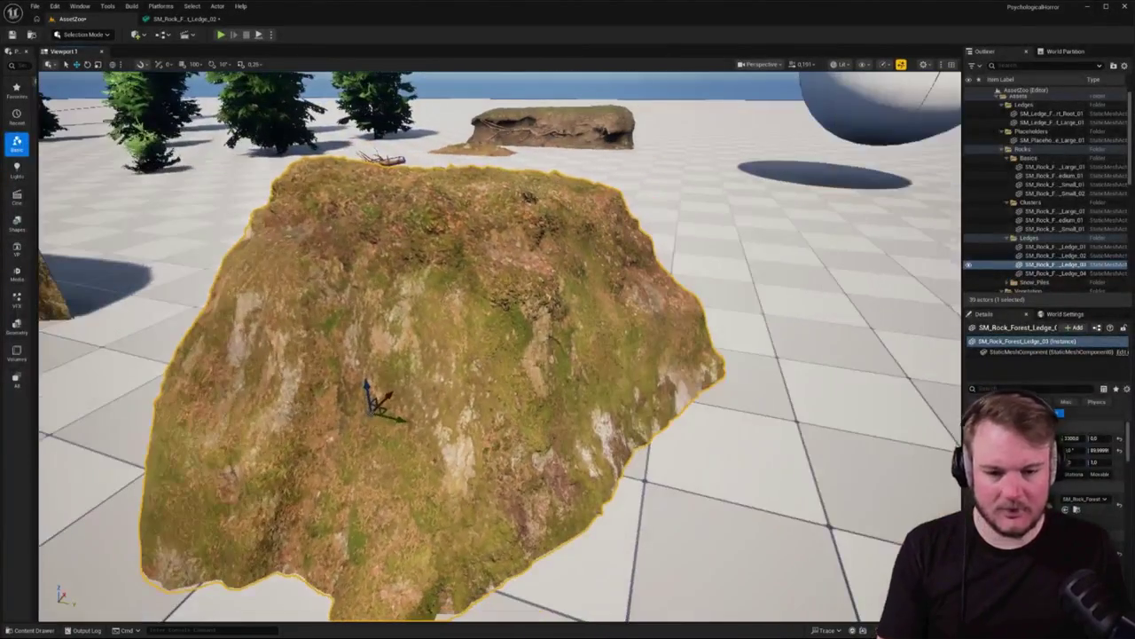
Give SM_Rock_Forest_Ledge_03 a single-hull convex collision with Hull Count 1
{"action": "left_click", "coordinate": [1020, 269]}
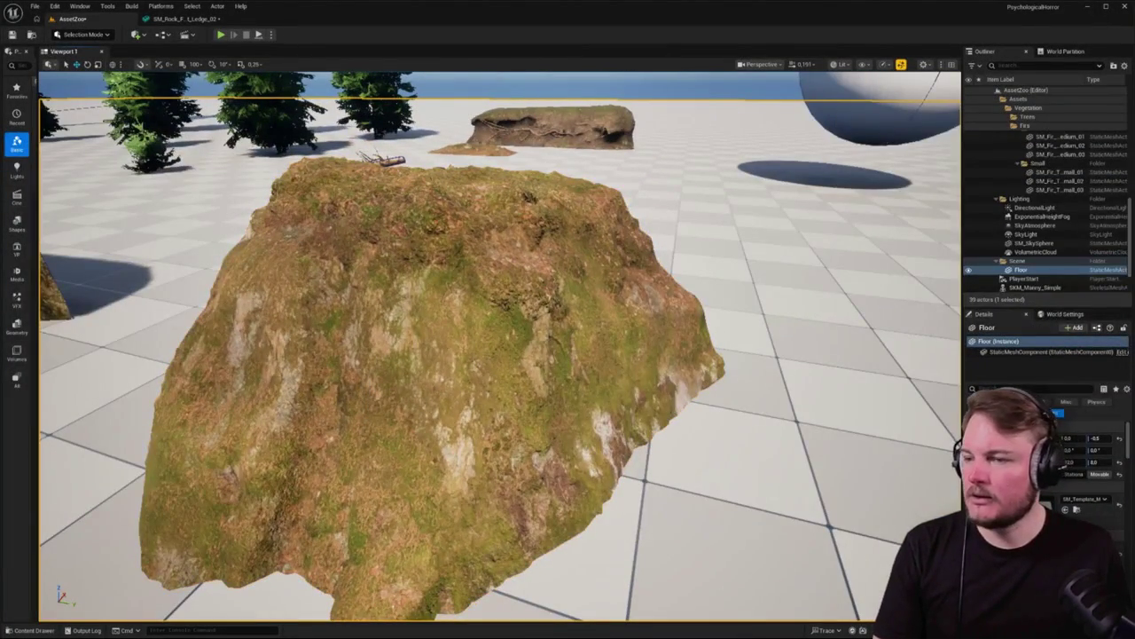
{"action": "left_click", "coordinate": [426, 373]}
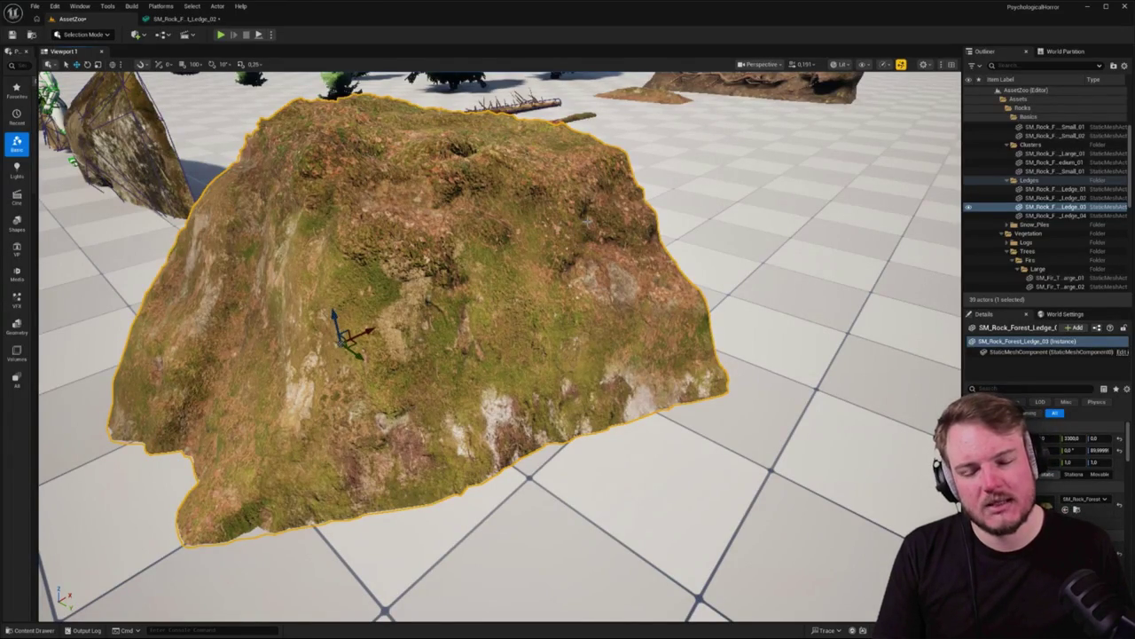
{"action": "key", "text": "f"}
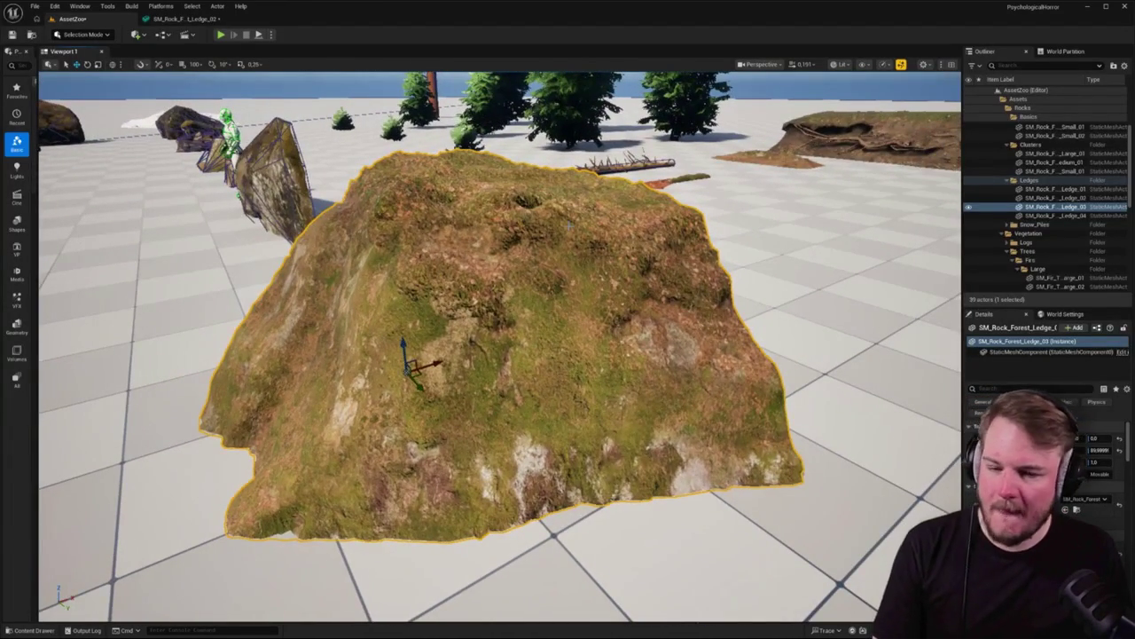
{"action": "double_click", "coordinate": [570, 224]}
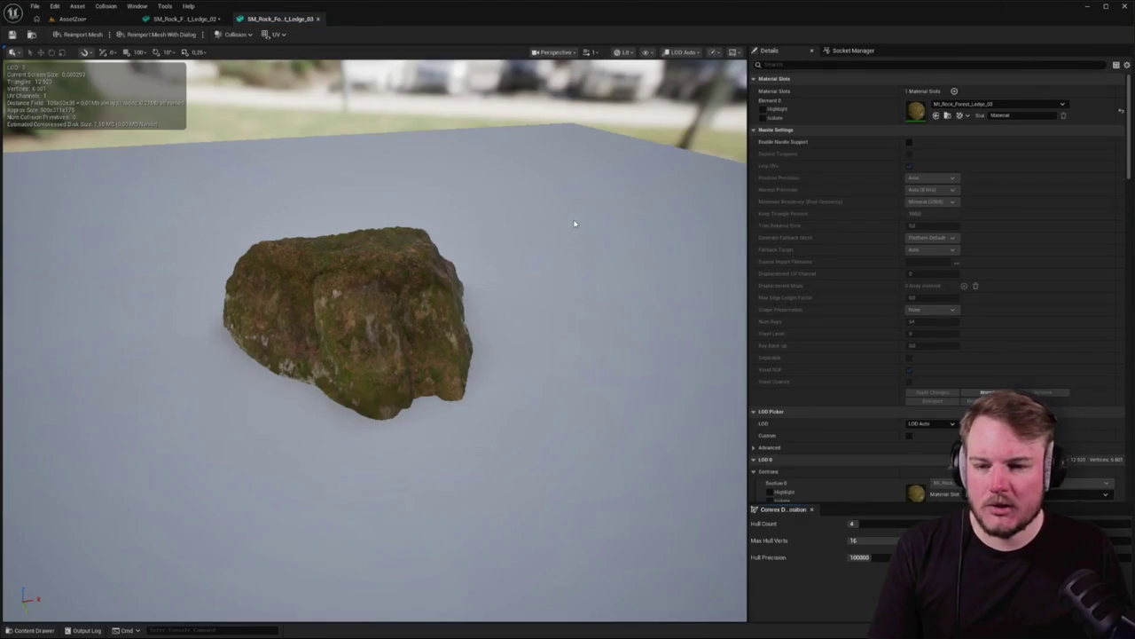
{"action": "left_click", "coordinate": [865, 523]}
{"action": "type", "text": "1"}
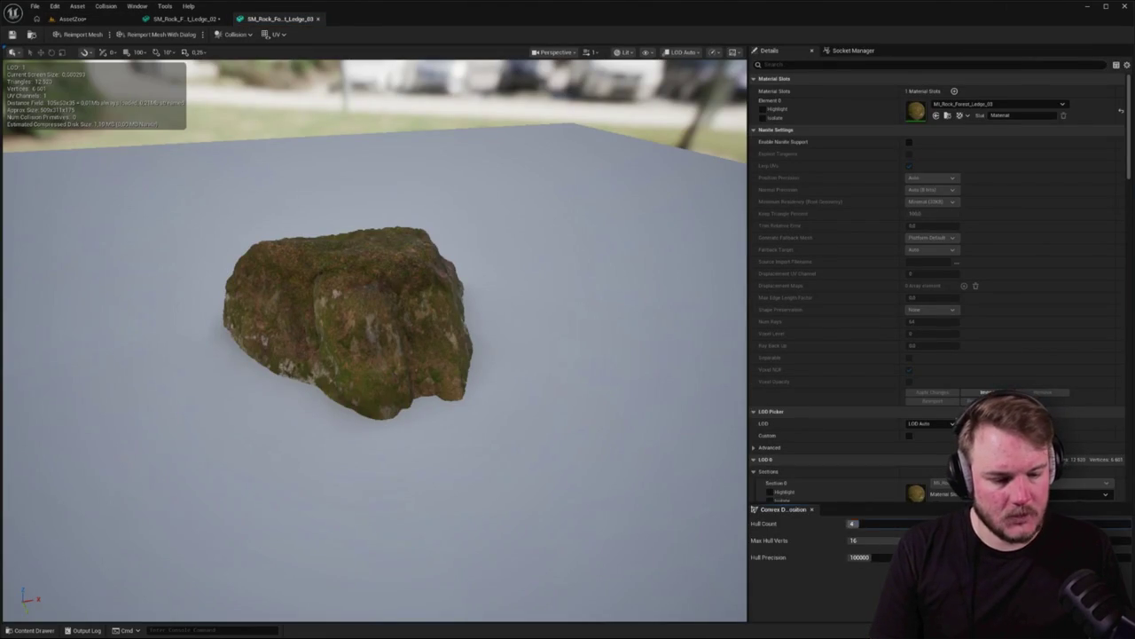
{"action": "key", "text": "Tab"}
{"action": "left_click", "coordinate": [793, 577]}
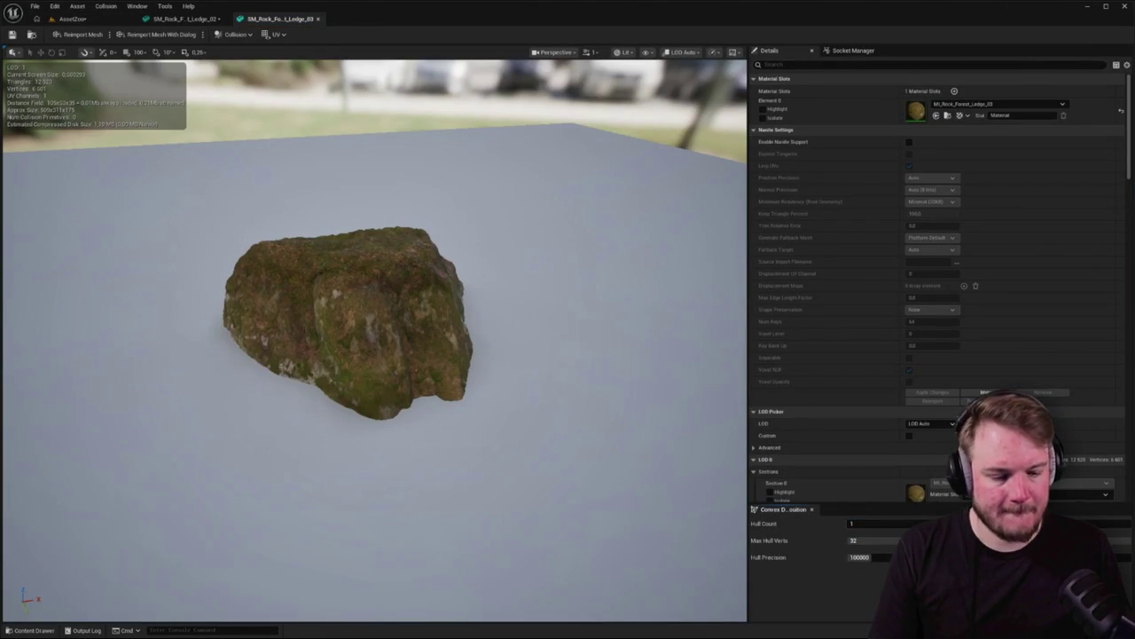
Regenerate the dirt-root ledge's convex collision with Max Hull Verts 32
{"action": "left_click", "coordinate": [71, 18]}
{"action": "mouse_move", "coordinate": [497, 346]}
{"action": "left_mouse_down"}
{"action": "mouse_move", "coordinate": [456, 114]}
{"action": "mouse_move", "coordinate": [523, 112]}
{"action": "mouse_move", "coordinate": [474, 101]}
{"action": "mouse_move", "coordinate": [496, 373]}
{"action": "mouse_move", "coordinate": [408, 372]}
{"action": "left_mouse_up"}
{"action": "mouse_move", "coordinate": [497, 346]}
{"action": "left_mouse_down"}
{"action": "mouse_move", "coordinate": [692, 355]}
{"action": "mouse_move", "coordinate": [497, 328]}
{"action": "mouse_move", "coordinate": [491, 284]}
{"action": "mouse_move", "coordinate": [535, 275]}
{"action": "mouse_move", "coordinate": [534, 249]}
{"action": "mouse_move", "coordinate": [535, 293]}
{"action": "left_mouse_up"}
{"action": "left_click", "coordinate": [497, 335]}
{"action": "key", "text": "ctrl+e"}
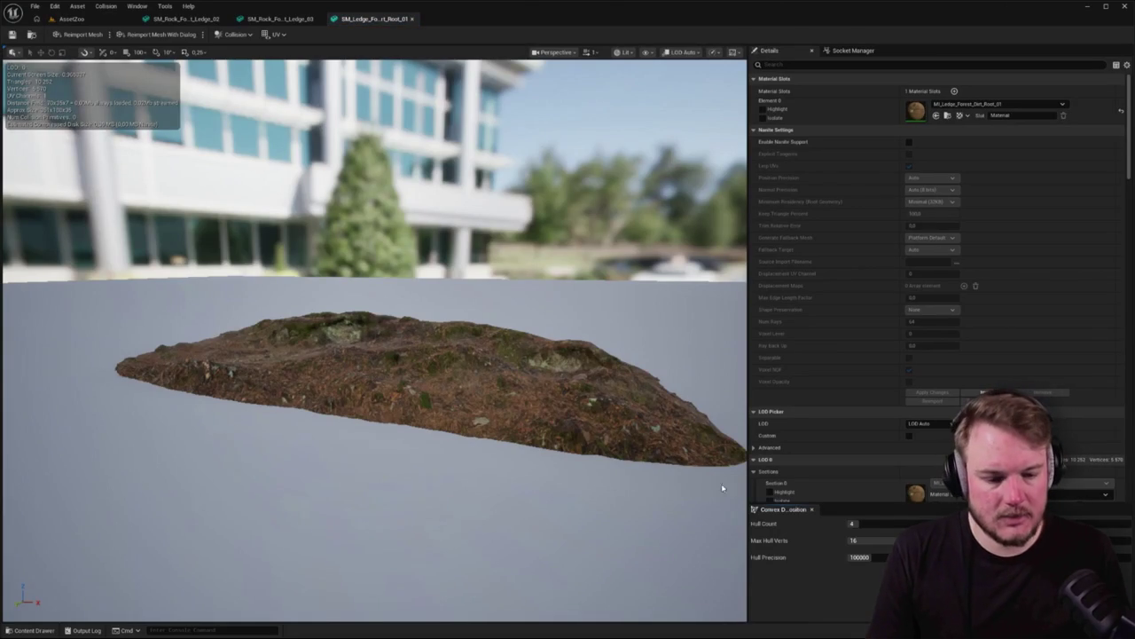
{"action": "double_click", "coordinate": [852, 540]}
{"action": "type", "text": "32"}
{"action": "key", "text": "Return"}
{"action": "left_click", "coordinate": [71, 18]}
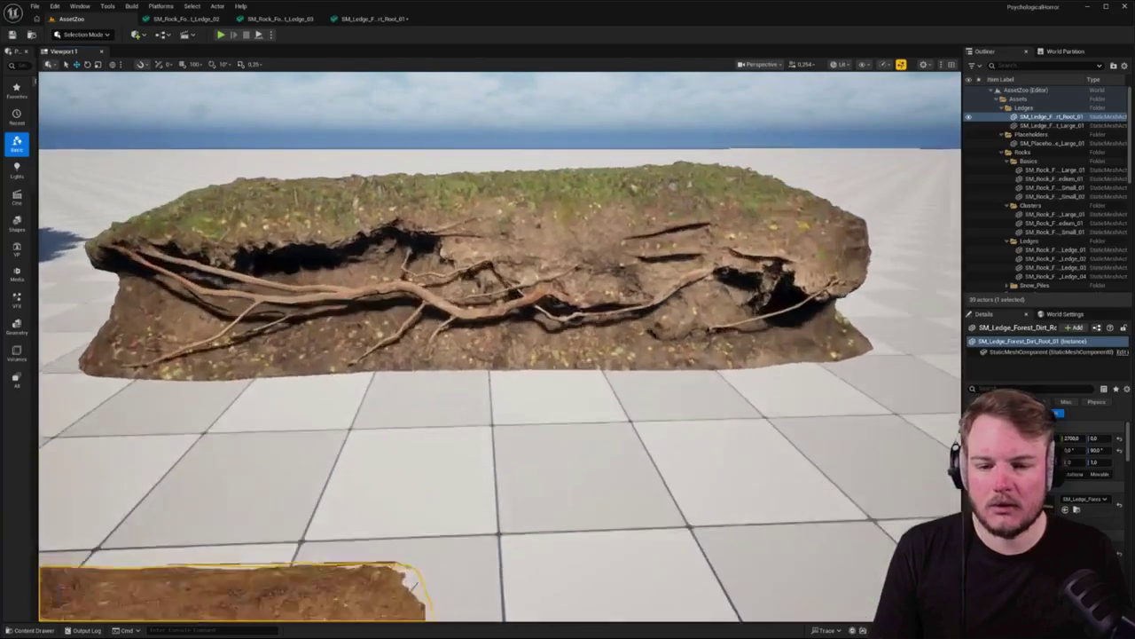
Inspect the large root ledge from all sides and open SM_Ledge_Forest_Root_Large_01's mesh
{"action": "double_click", "coordinate": [1051, 125]}
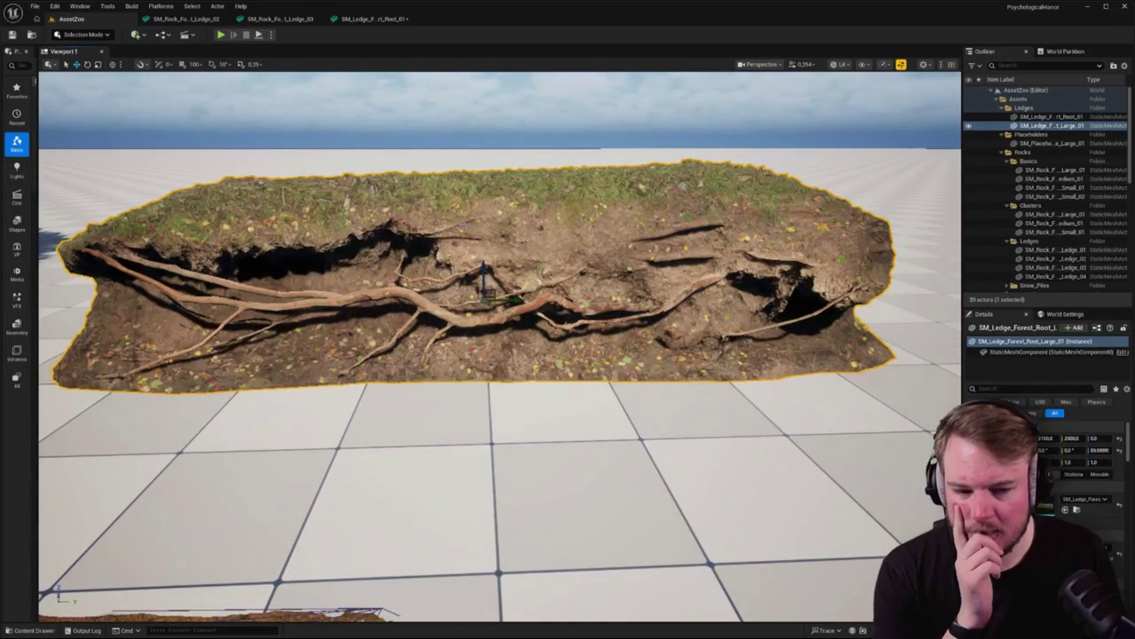
{"action": "left_click_drag", "start_coordinate": [479, 293], "coordinate": [407, 228], "text": "alt"}
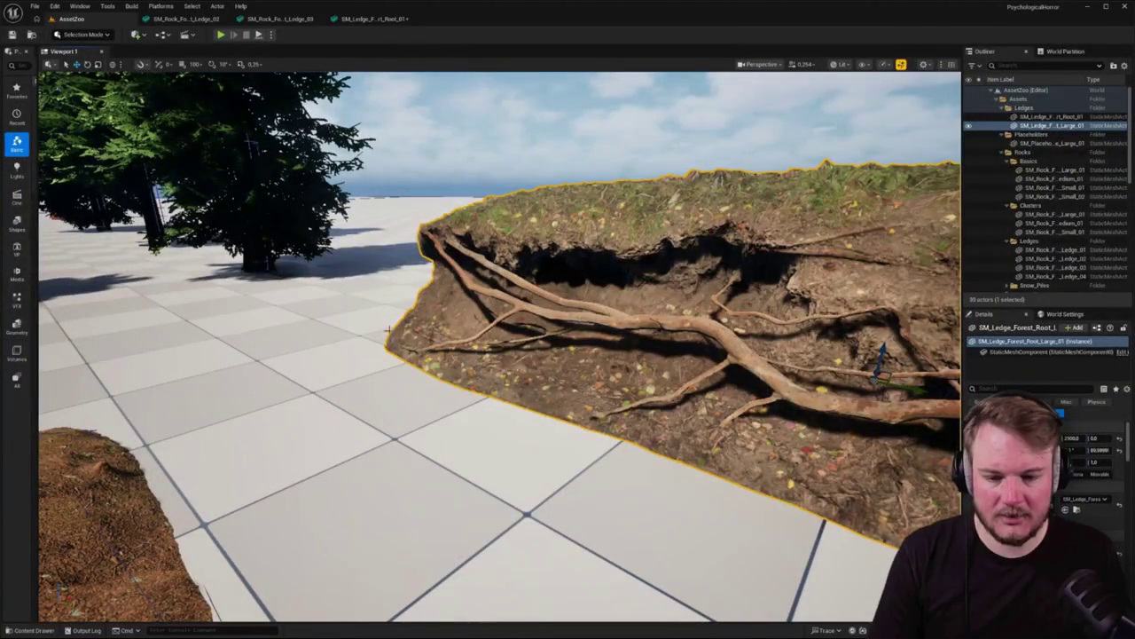
{"action": "mouse_move", "coordinate": [497, 327]}
{"action": "left_mouse_down", "text": "alt"}
{"action": "mouse_move", "coordinate": [595, 327]}
{"action": "mouse_move", "coordinate": [550, 320]}
{"action": "mouse_move", "coordinate": [567, 337]}
{"action": "left_mouse_up", "text": "alt"}
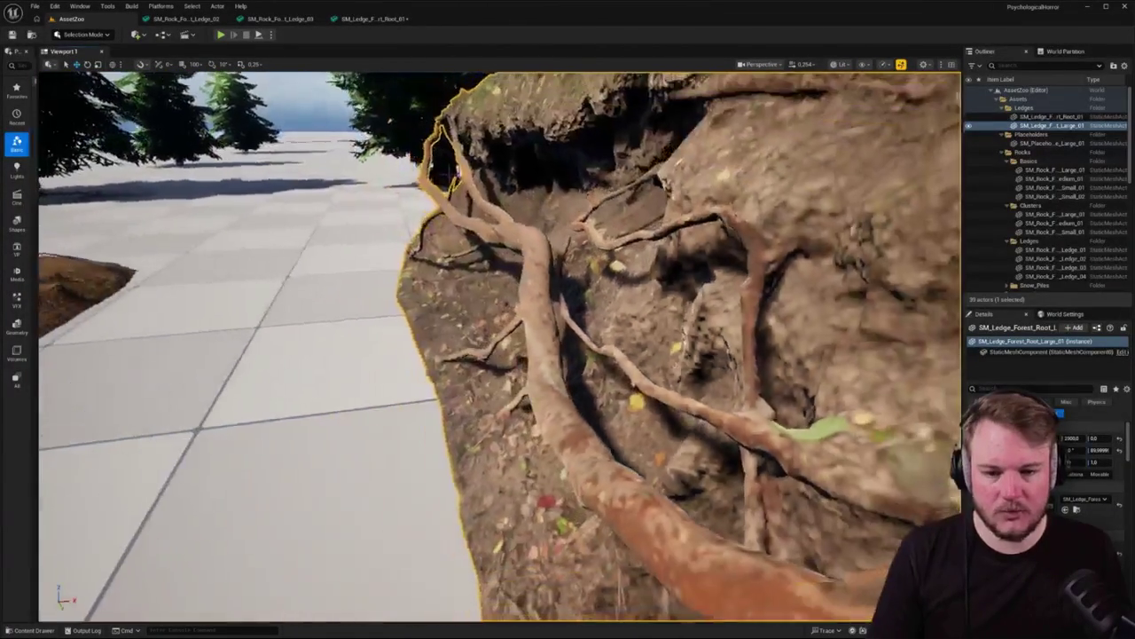
{"action": "left_click_drag", "start_coordinate": [568, 337], "coordinate": [533, 162], "text": "alt"}
{"action": "mouse_move", "coordinate": [448, 174]}
{"action": "left_mouse_down", "text": "alt"}
{"action": "mouse_move", "coordinate": [452, 346]}
{"action": "mouse_move", "coordinate": [200, 354]}
{"action": "mouse_move", "coordinate": [107, 323]}
{"action": "left_mouse_up", "text": "alt"}
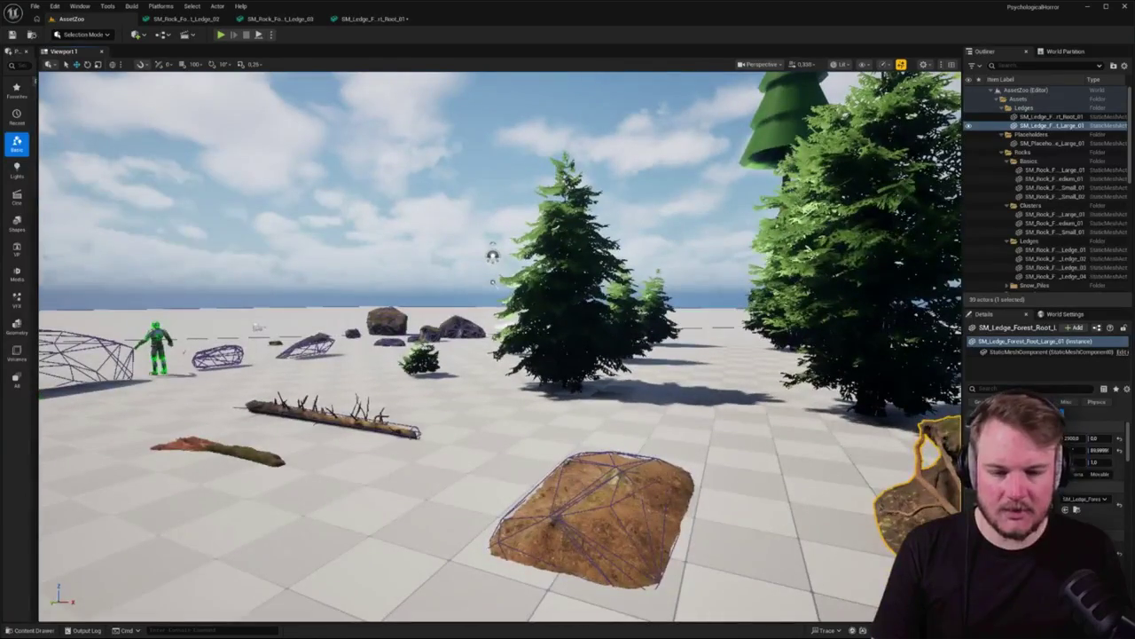
{"action": "key", "text": "f"}
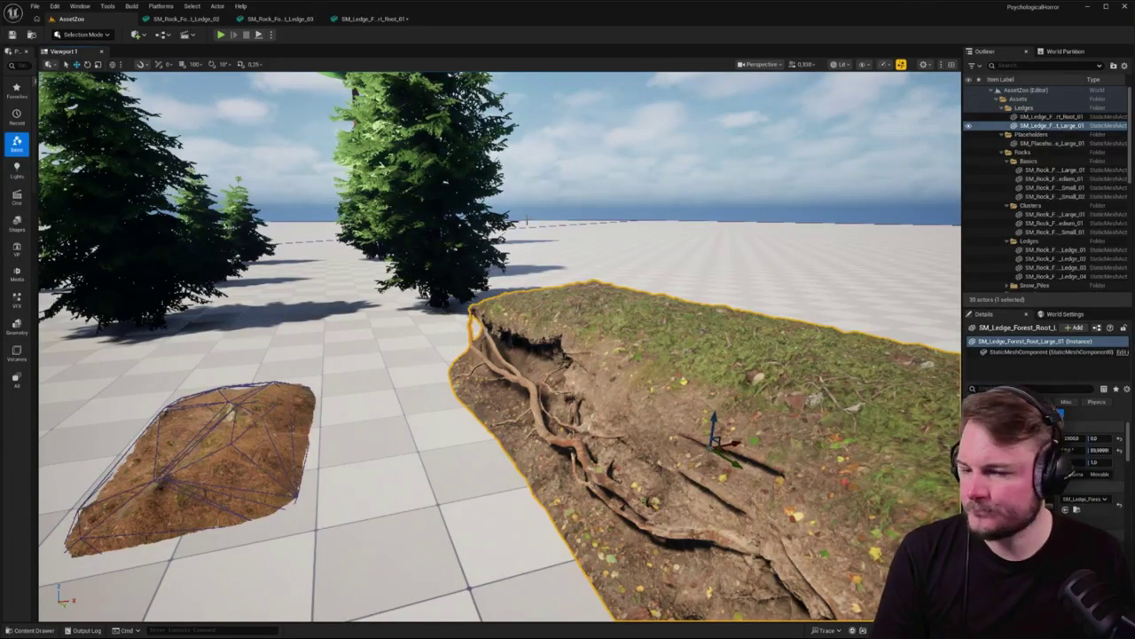
{"action": "key", "text": "f"}
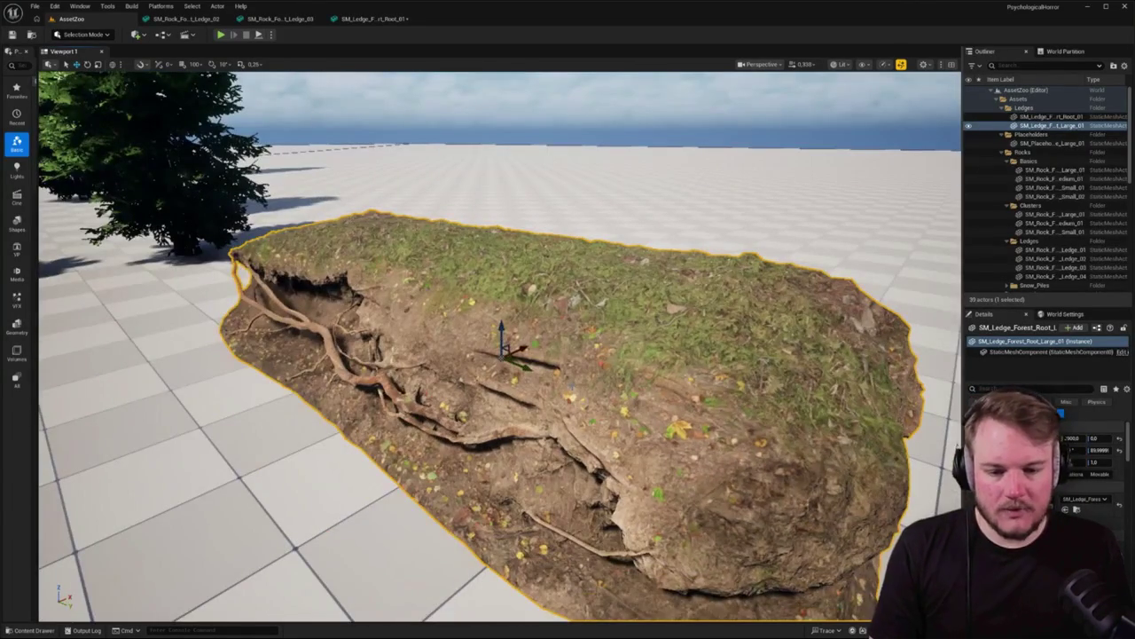
{"action": "key", "text": "ctrl+e"}
Apply a convex collision of 4 hulls with 24 max hull vertices to the large ledge
{"action": "left_click", "coordinate": [897, 525]}
{"action": "type", "text": "1"}
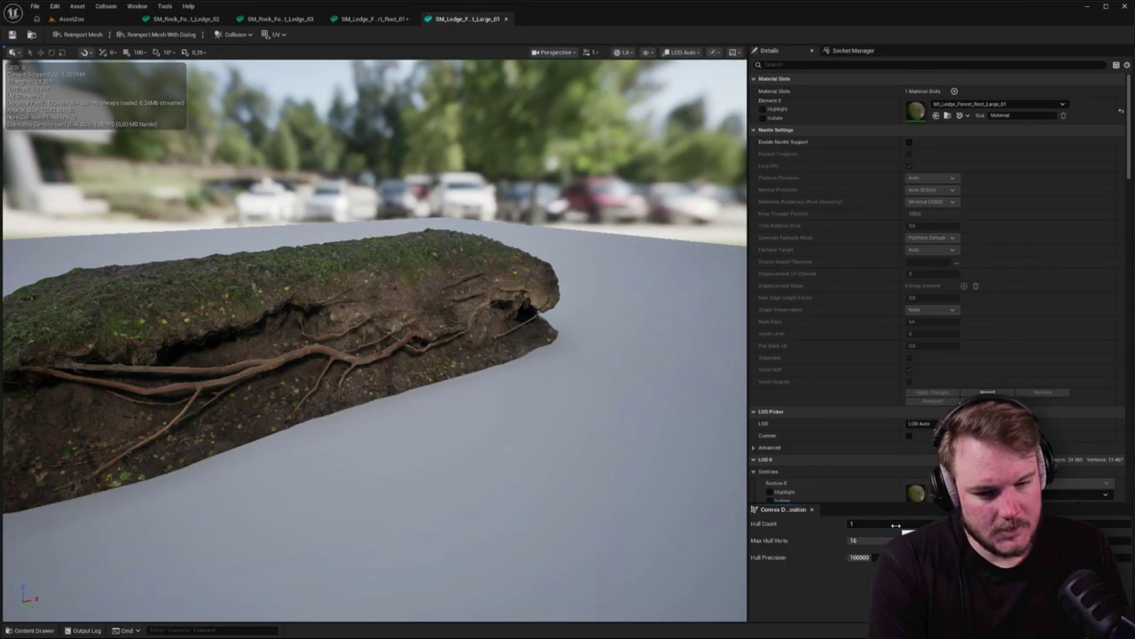
{"action": "left_click", "coordinate": [894, 525]}
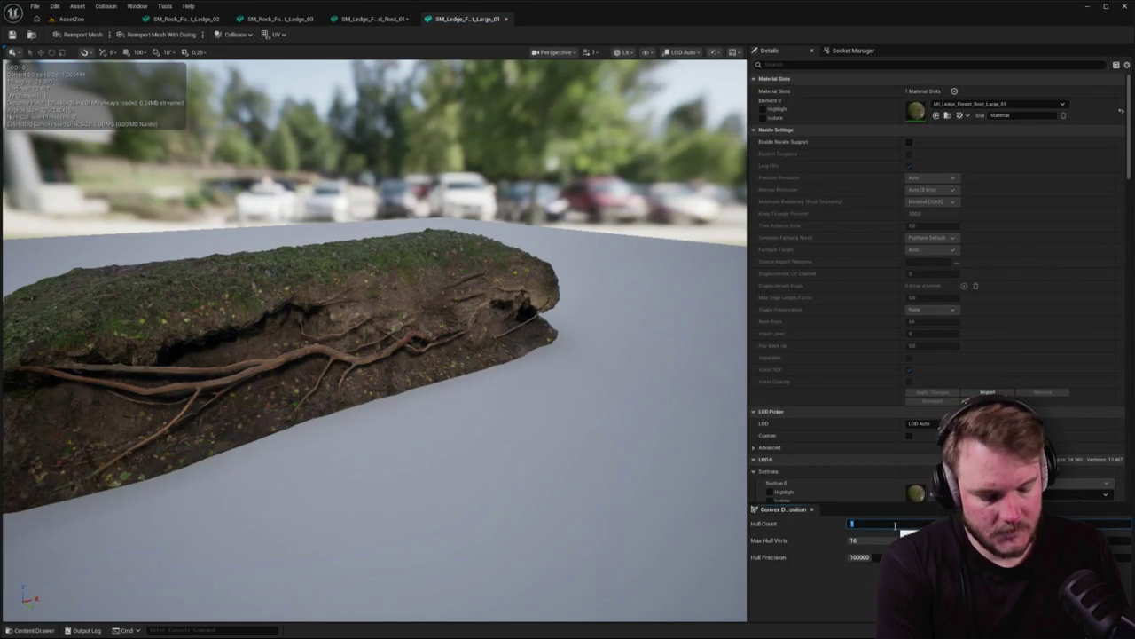
{"action": "type", "text": "4"}
{"action": "left_click", "coordinate": [890, 540]}
{"action": "type", "text": "24"}
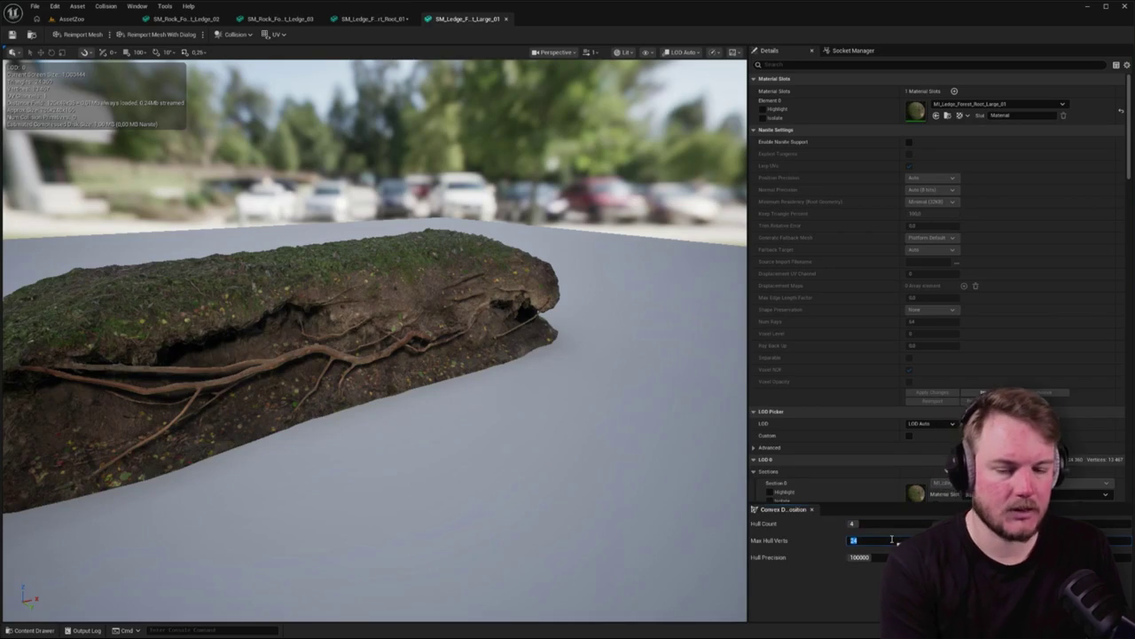
{"action": "key", "text": "Return"}
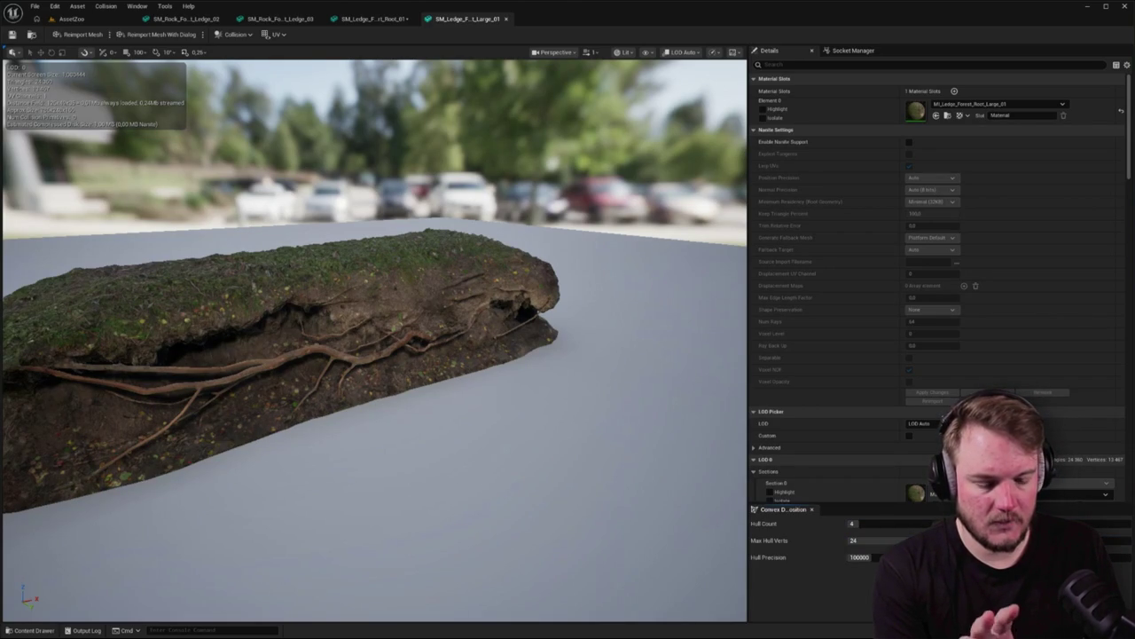
{"action": "key", "text": "f"}
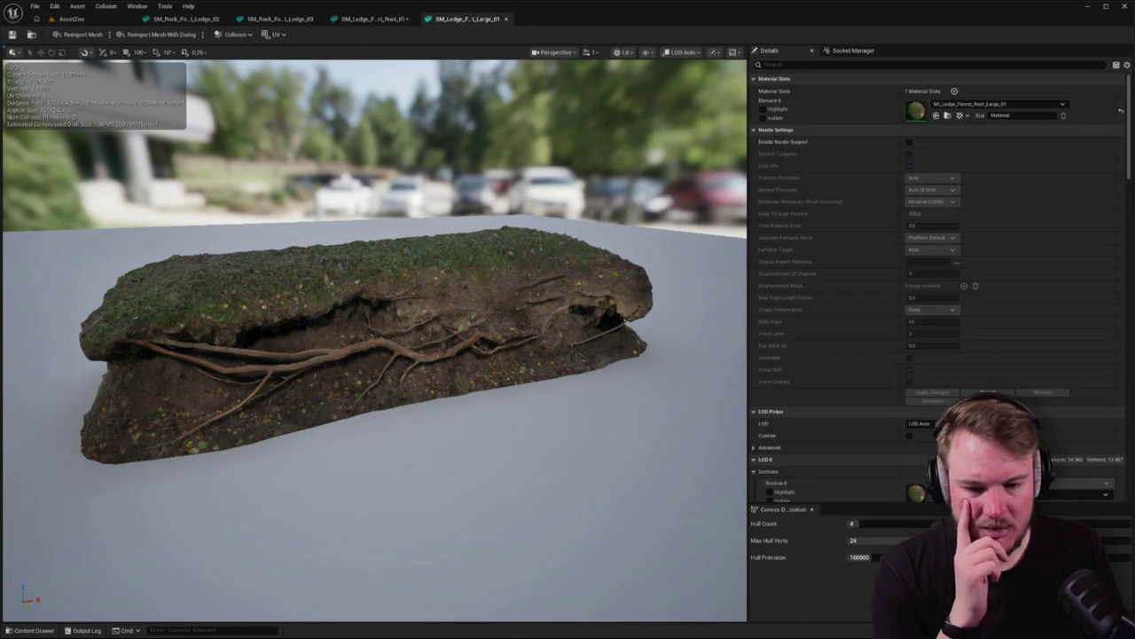
{"action": "left_click", "coordinate": [859, 557]}
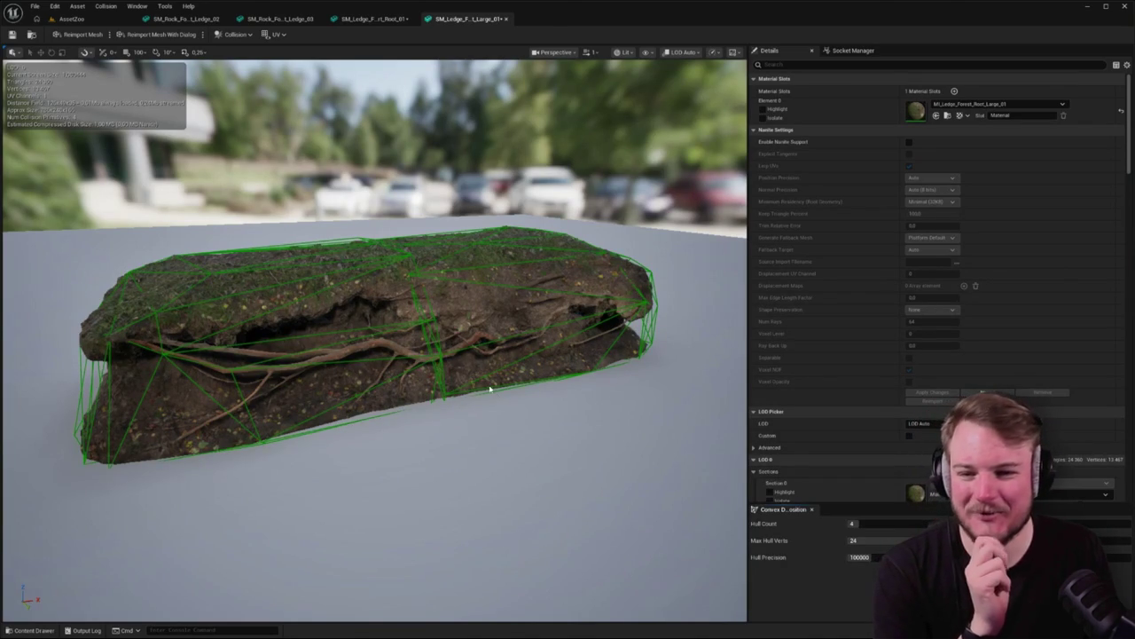
Close all the open Static Mesh Editor tabs
{"action": "right_click", "coordinate": [436, 21]}
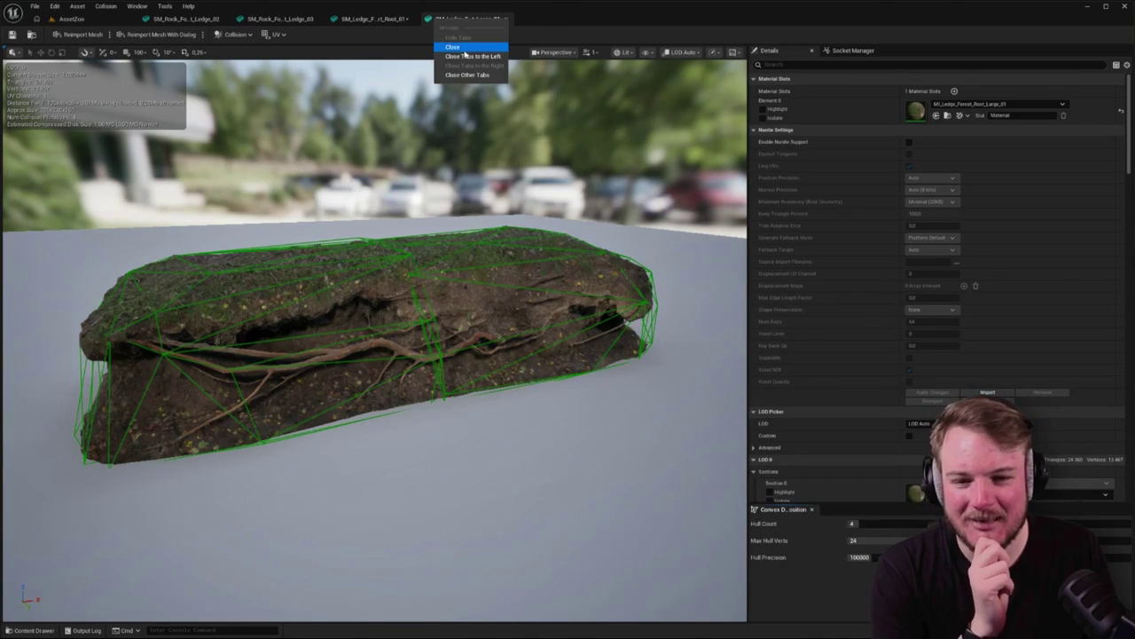
{"action": "left_click", "coordinate": [452, 46]}
{"action": "right_click", "coordinate": [388, 22]}
{"action": "left_click", "coordinate": [410, 75]}
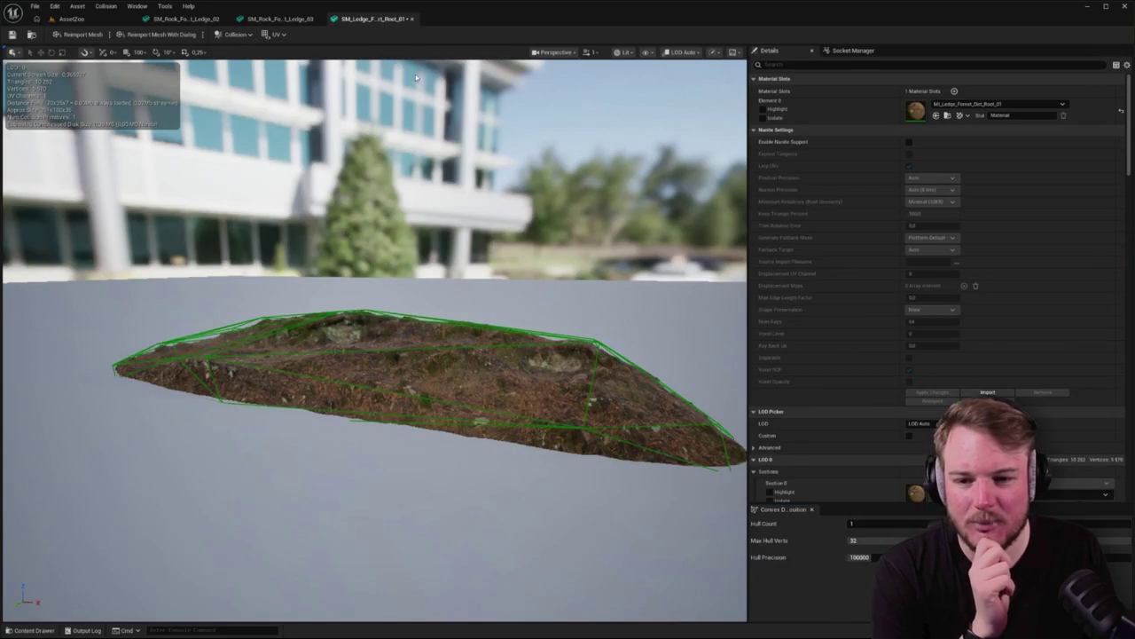
{"action": "middle_click", "coordinate": [187, 20]}
{"action": "left_click", "coordinate": [220, 35]}
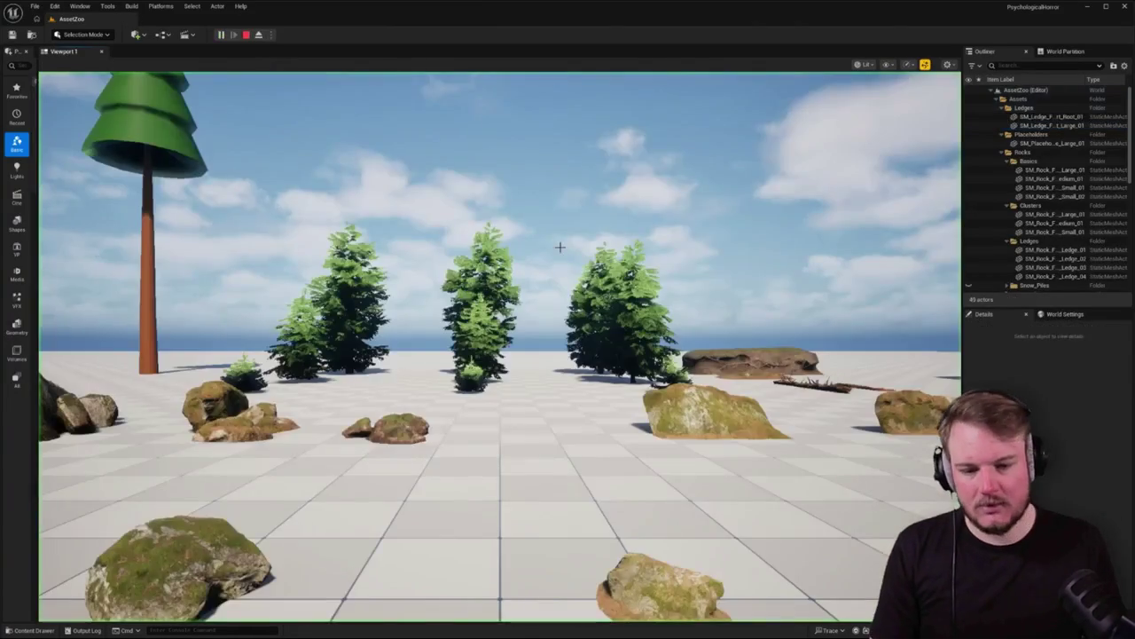
Walk the character around the rocks, log and ledges to test their collision
{"action": "left_click", "coordinate": [560, 247]}
{"action": "key", "text": "w"}
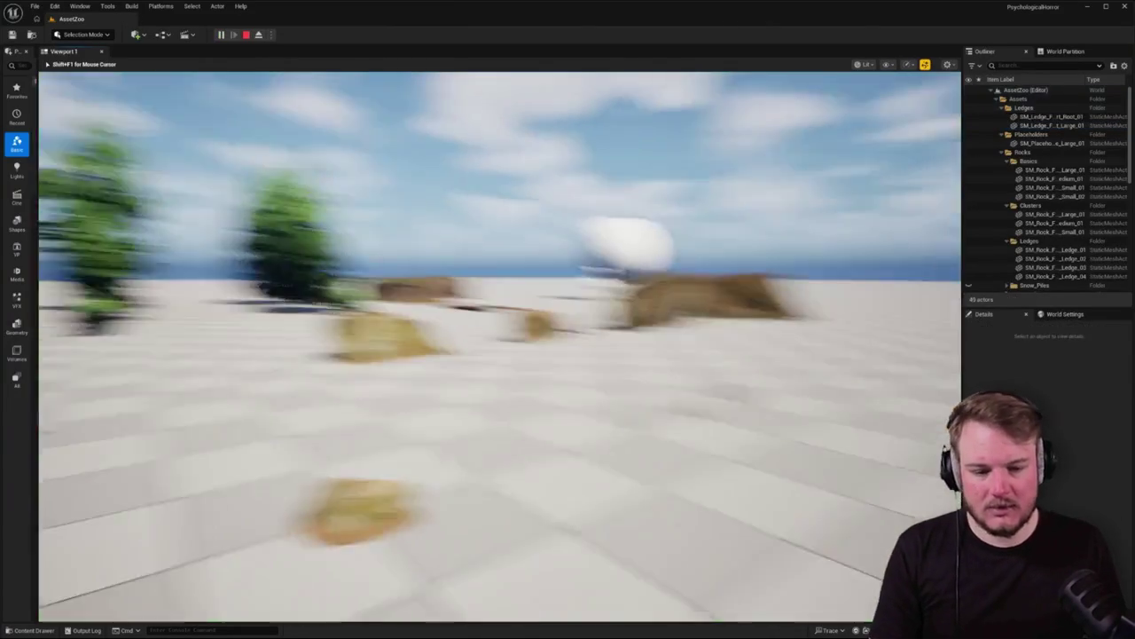
{"action": "key", "text": "w"}
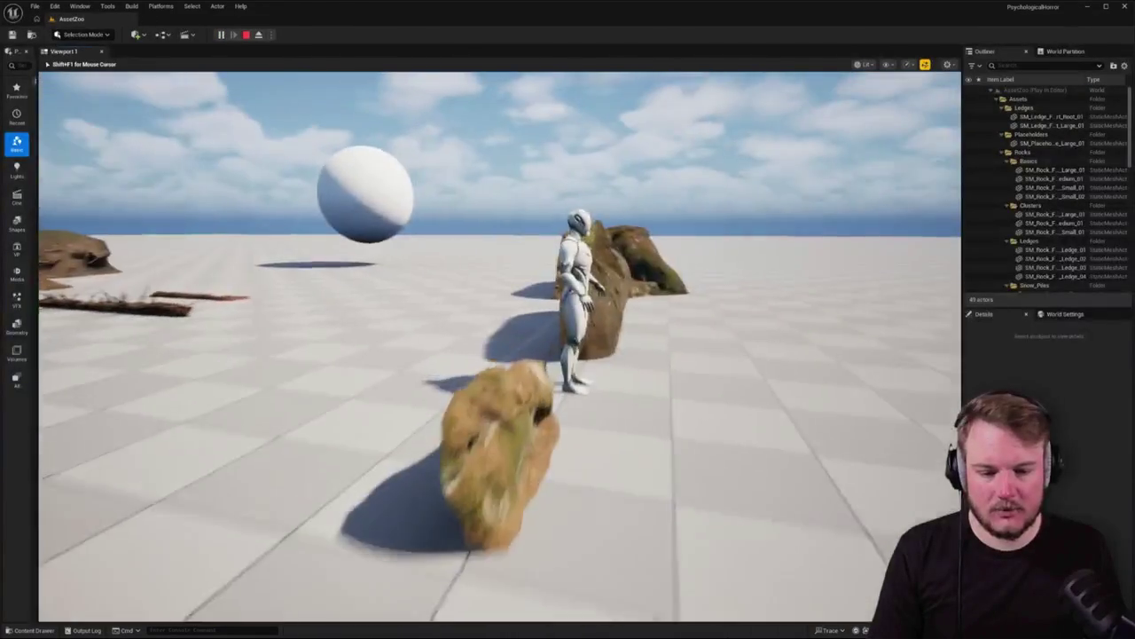
{"action": "key", "text": "w"}
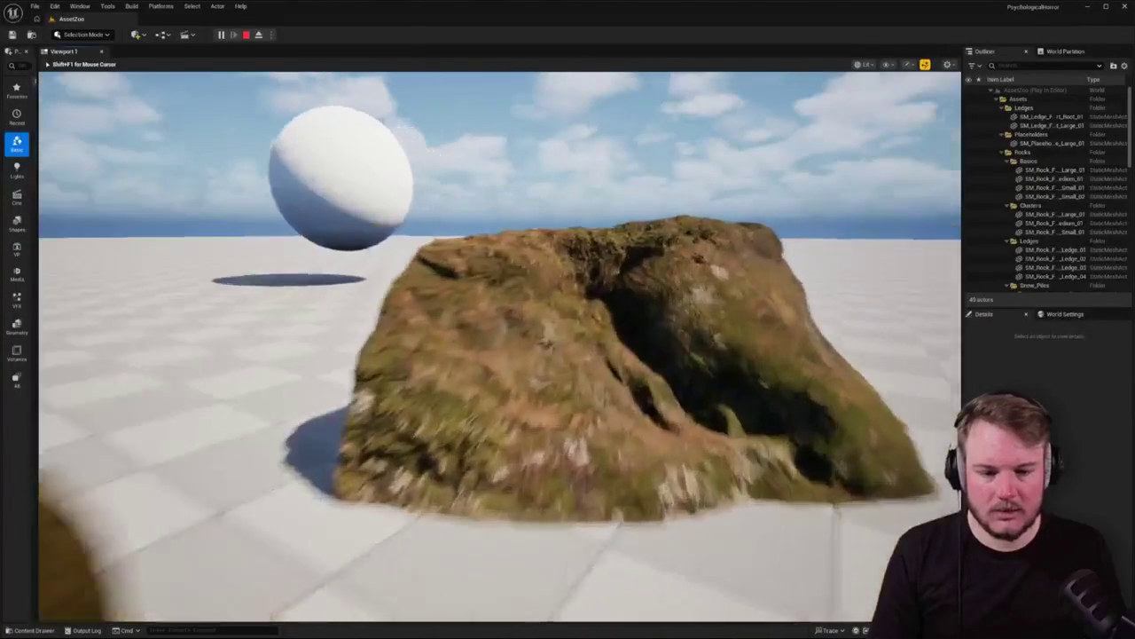
{"action": "key", "text": "w"}
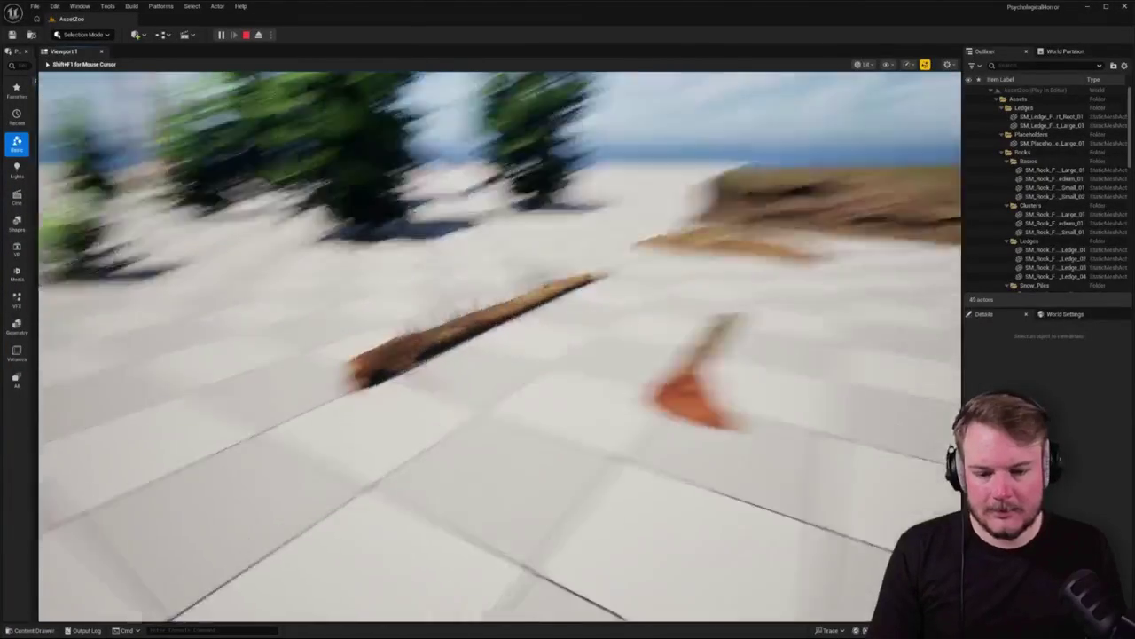
{"action": "key", "text": "w"}
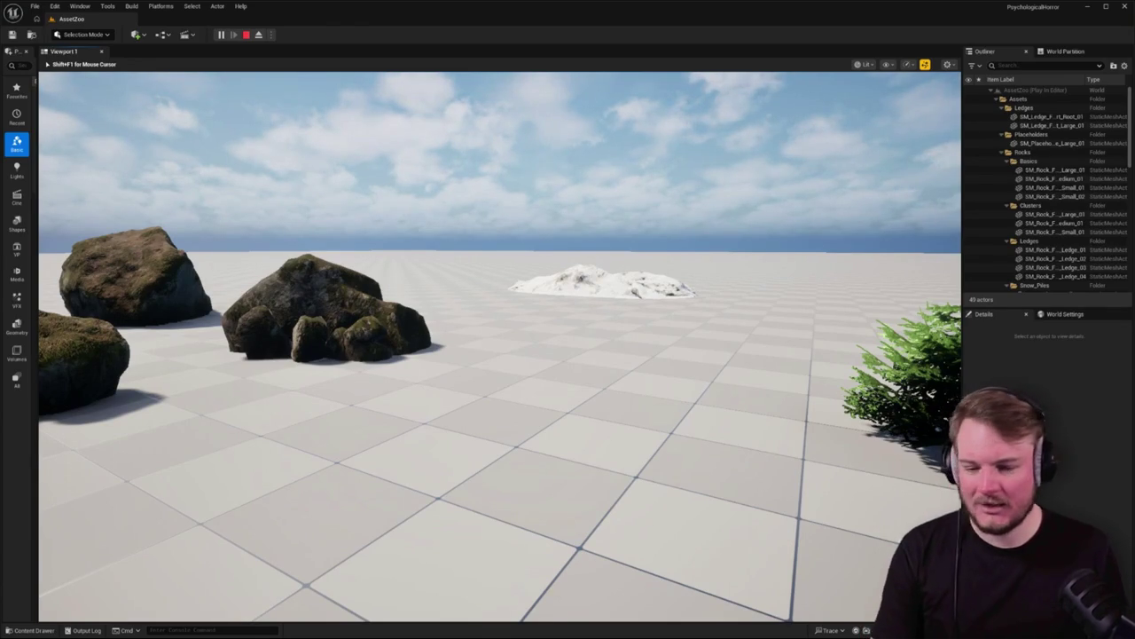
Stop play and give SM_Rocky_Snow_Pile_01 a 2-hull, 24-vertex convex collision
{"action": "key", "text": "w"}
{"action": "key", "text": "Escape"}
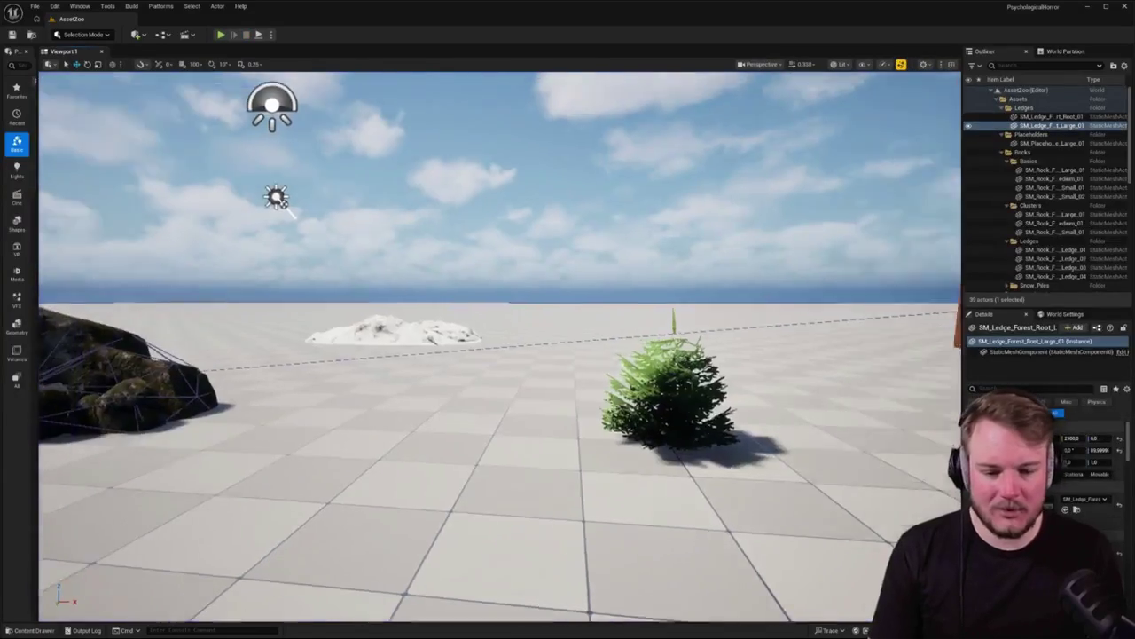
{"action": "key", "text": "w"}
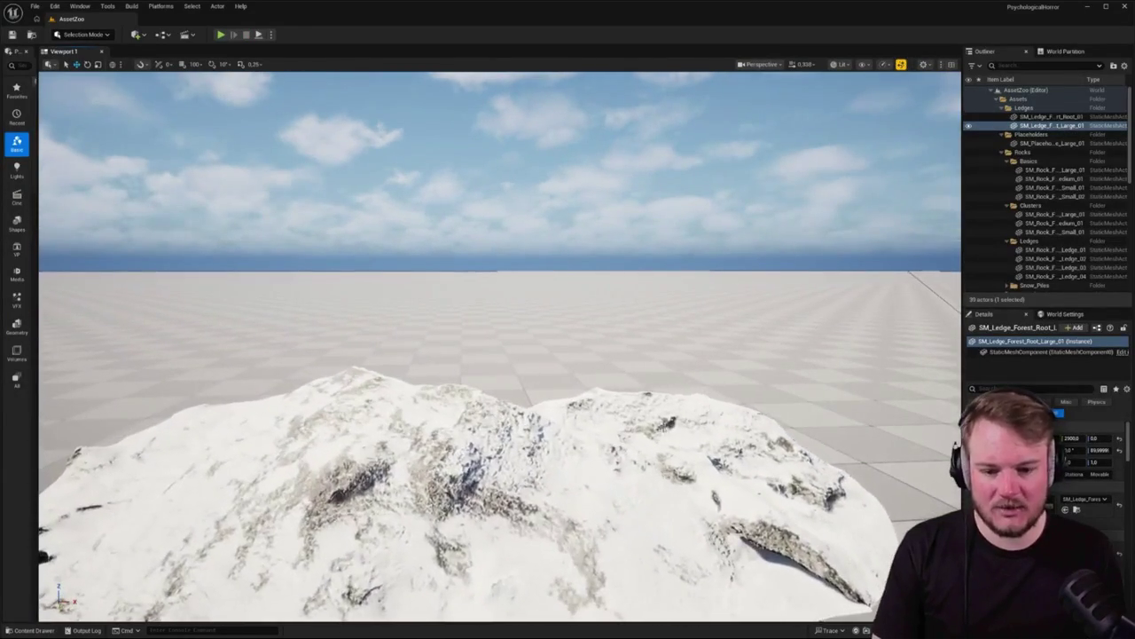
{"action": "double_click", "coordinate": [654, 417]}
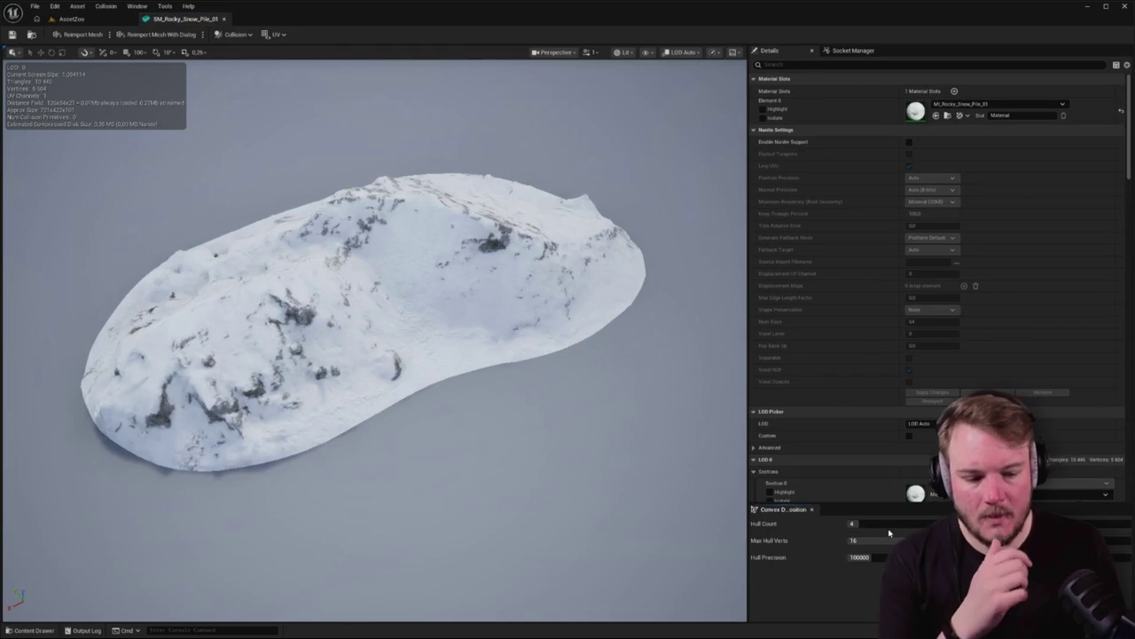
{"action": "mouse_move", "coordinate": [893, 525]}
{"action": "left_mouse_down"}
{"action": "mouse_move", "coordinate": [883, 526]}
{"action": "mouse_move", "coordinate": [918, 539]}
{"action": "left_mouse_up"}
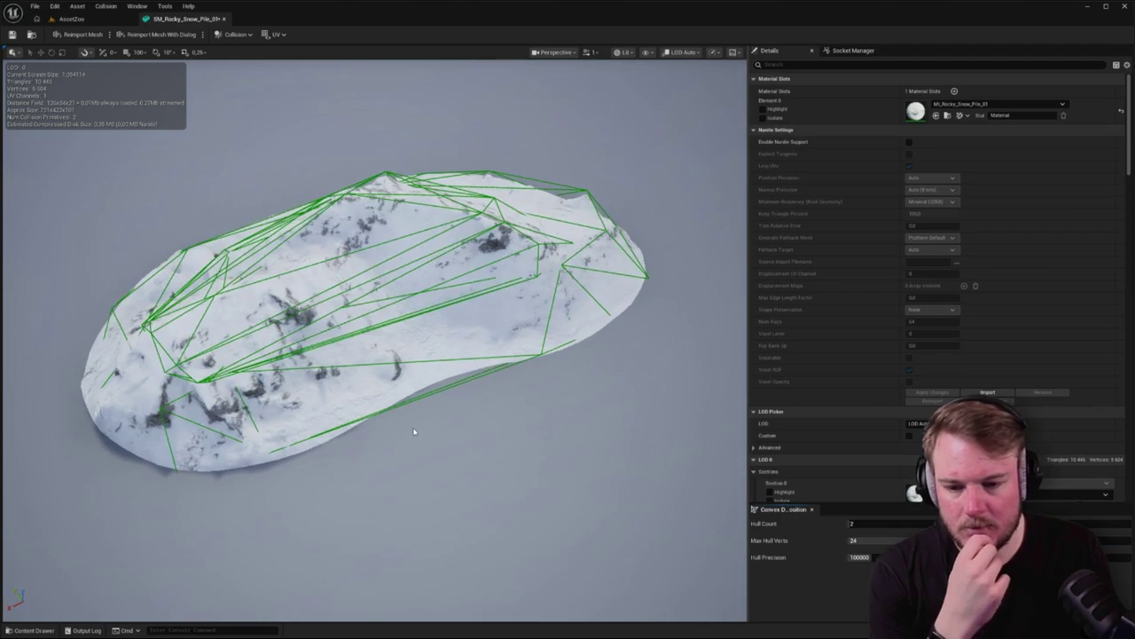
{"action": "left_click", "coordinate": [75, 19]}
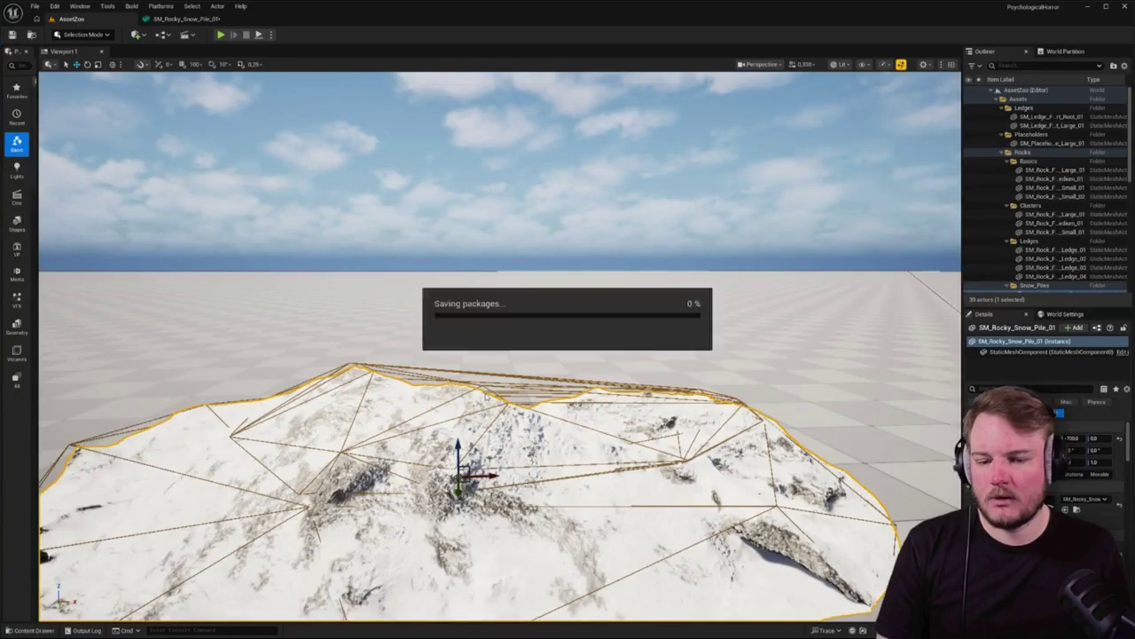
{"action": "key", "text": "s"}
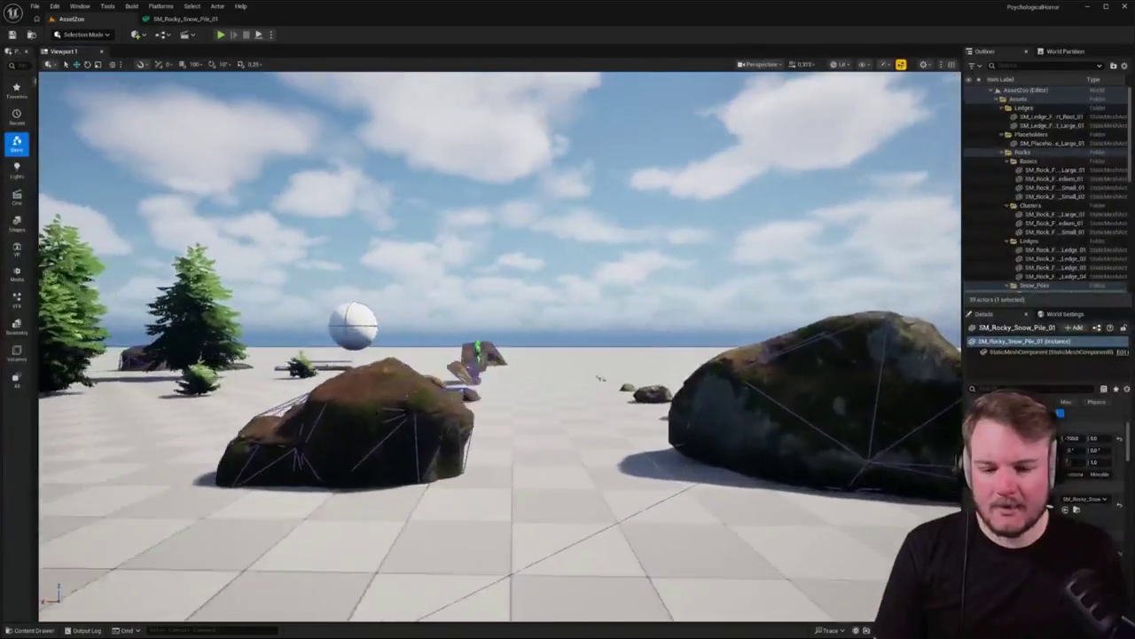
{"action": "key", "text": "s"}
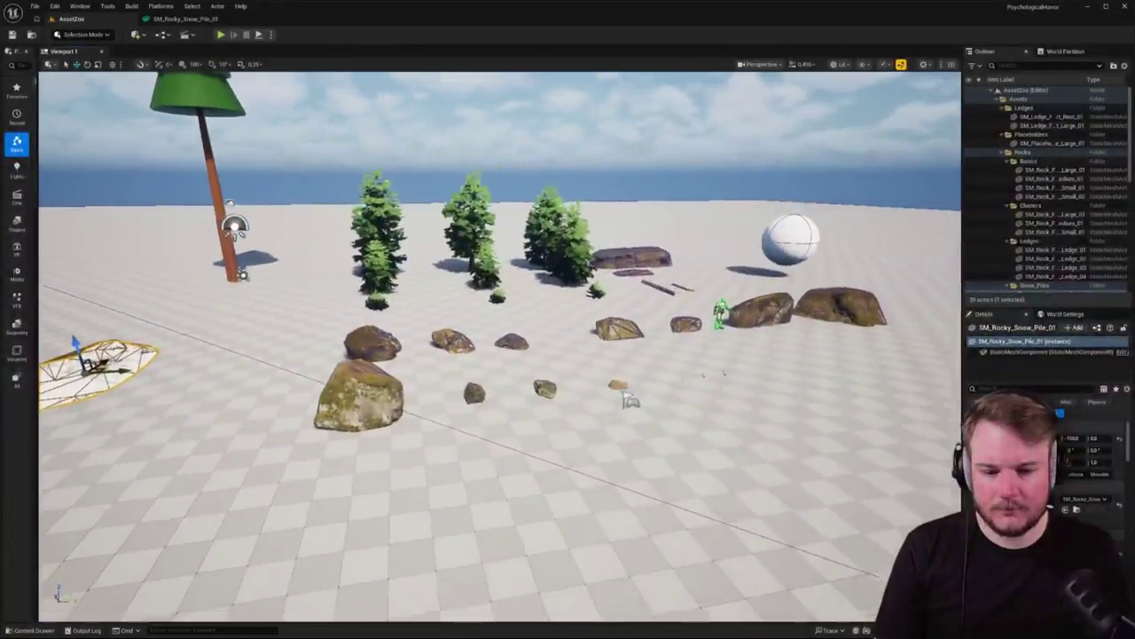
{"action": "key", "text": "w"}
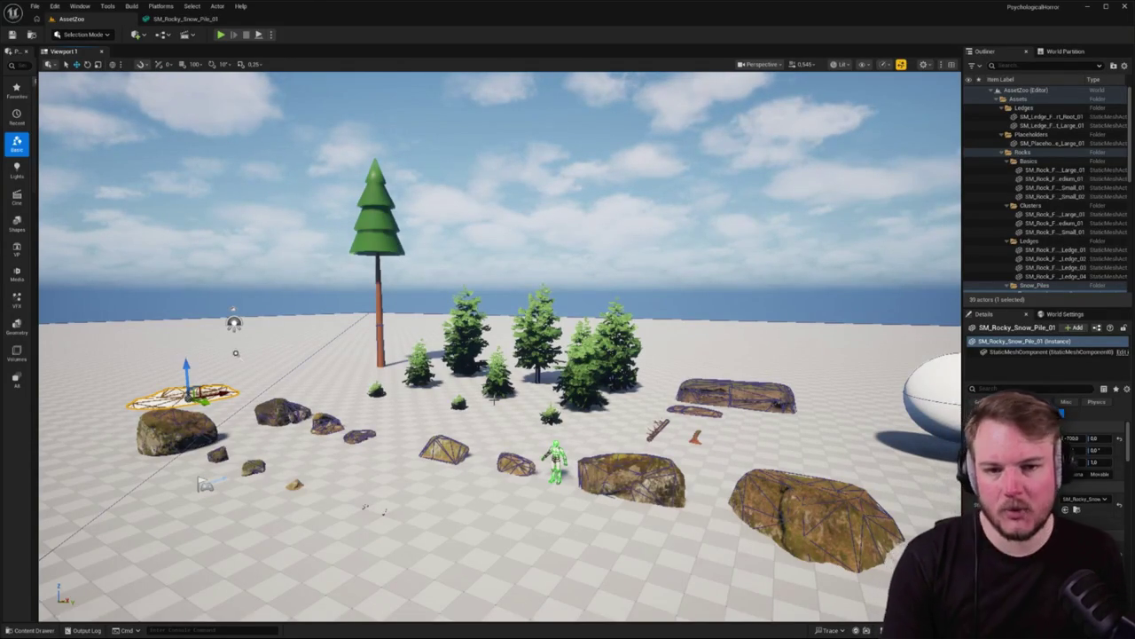
{"action": "scroll", "coordinate": [500, 337], "scroll_direction": "up", "scroll_amount": 3}
{"action": "scroll", "coordinate": [499, 346], "scroll_direction": "up", "scroll_amount": 10}
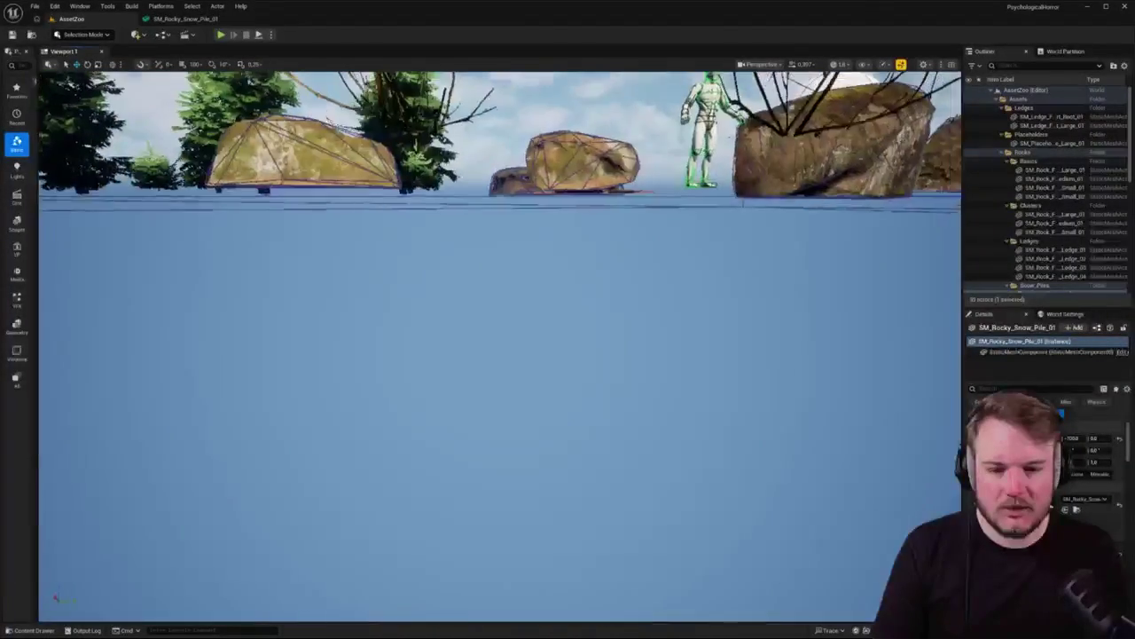
{"action": "left_click_drag", "start_coordinate": [477, 430], "coordinate": [477, 430]}
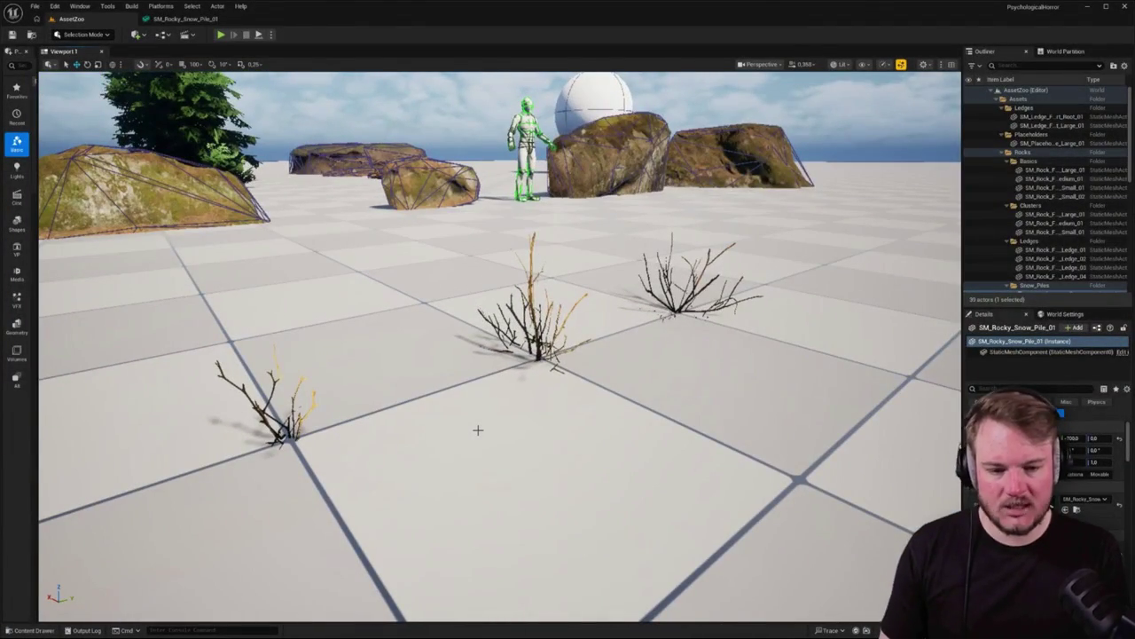
{"action": "left_click", "coordinate": [519, 329]}
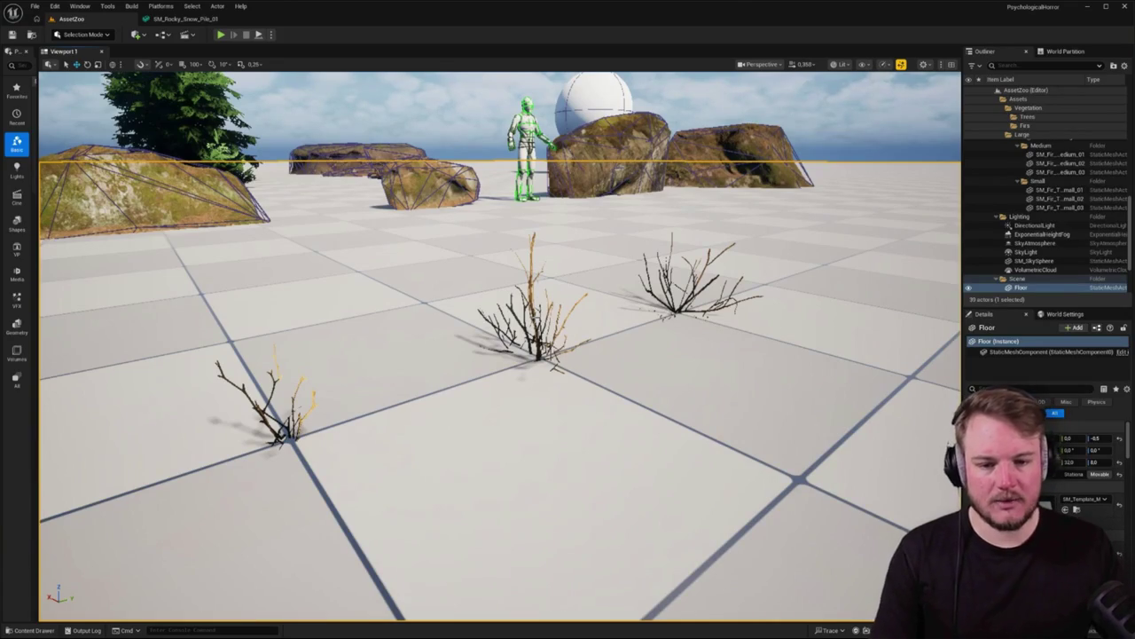
Turn the view toward the rocks and tall pine, then open File > Recent Levels
{"action": "scroll", "coordinate": [616, 304], "scroll_direction": "down", "scroll_amount": 5}
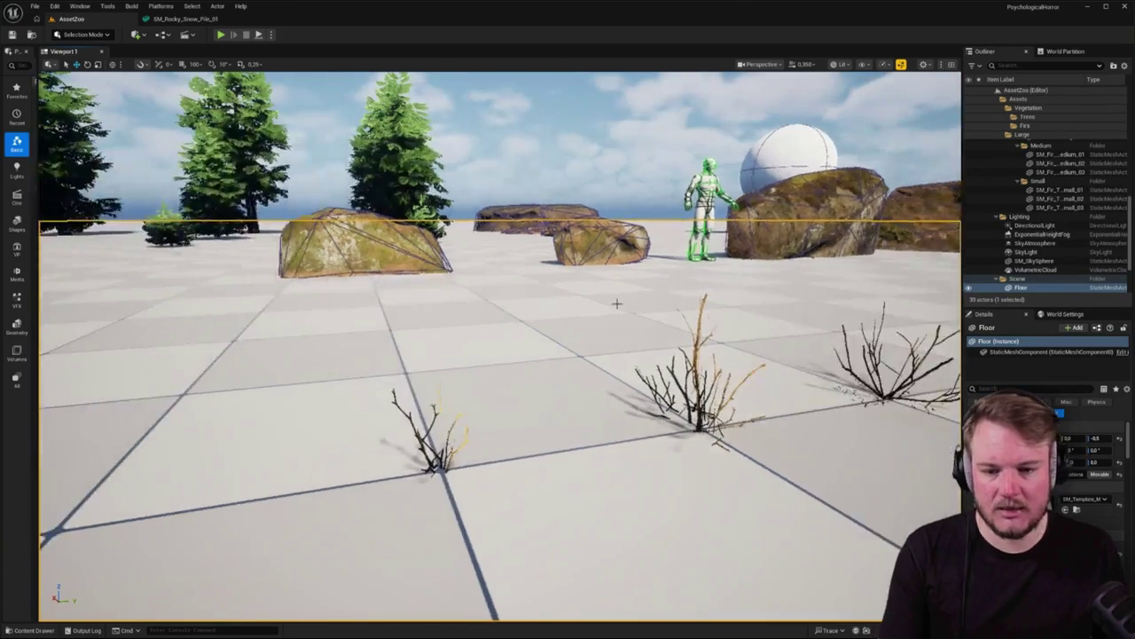
{"action": "key", "text": "Escape"}
{"action": "mouse_move", "coordinate": [633, 299]}
{"action": "left_mouse_down"}
{"action": "mouse_move", "coordinate": [568, 355]}
{"action": "mouse_move", "coordinate": [603, 306]}
{"action": "mouse_move", "coordinate": [577, 310]}
{"action": "mouse_move", "coordinate": [635, 300]}
{"action": "left_mouse_up"}
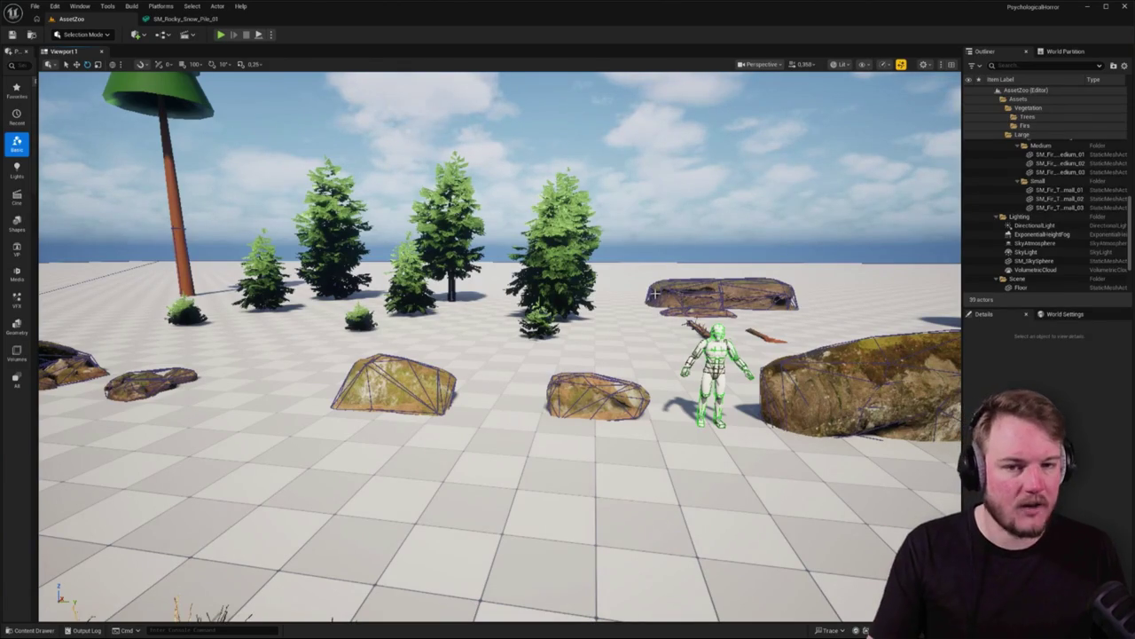
{"action": "mouse_move", "coordinate": [630, 303]}
{"action": "left_mouse_down"}
{"action": "mouse_move", "coordinate": [497, 309]}
{"action": "mouse_move", "coordinate": [622, 302]}
{"action": "left_mouse_up"}
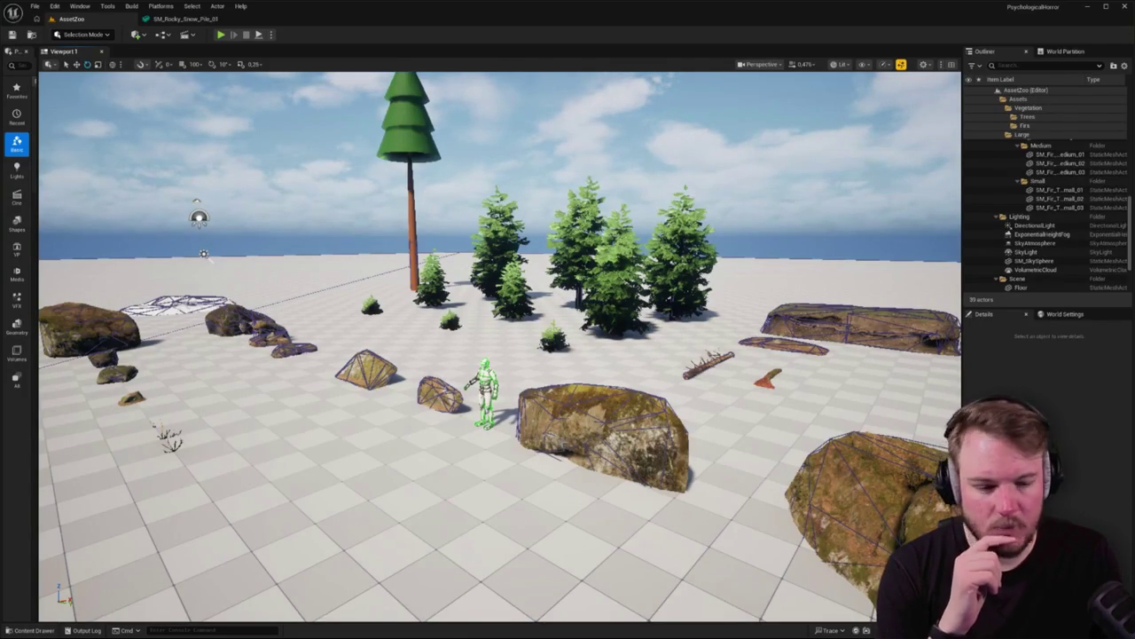
{"action": "left_click", "coordinate": [35, 7]}
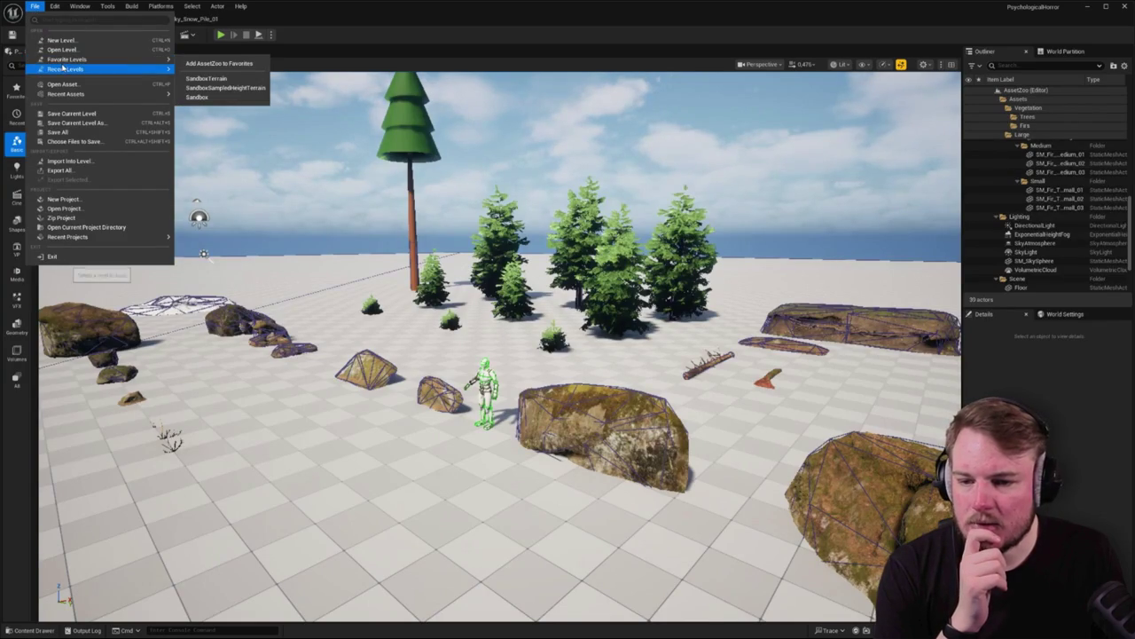
Load the SandboxForest level from Recent Levels and face the rock ring
{"action": "mouse_move", "coordinate": [67, 69]}
{"action": "left_click", "coordinate": [206, 83]}
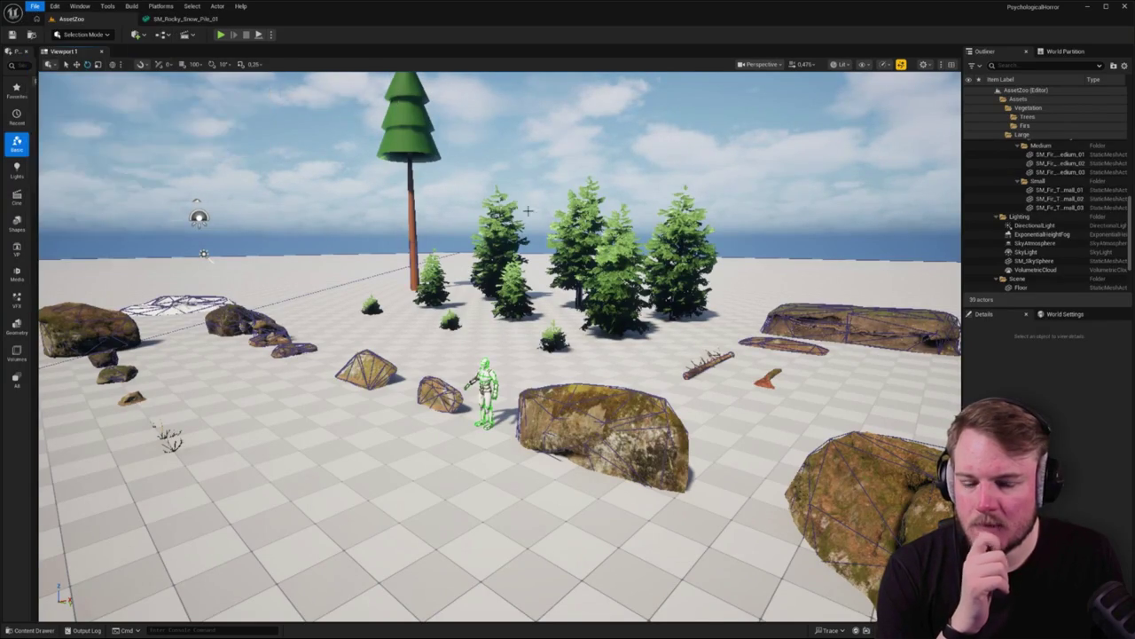
{"action": "left_click_drag", "start_coordinate": [550, 275], "coordinate": [479, 266]}
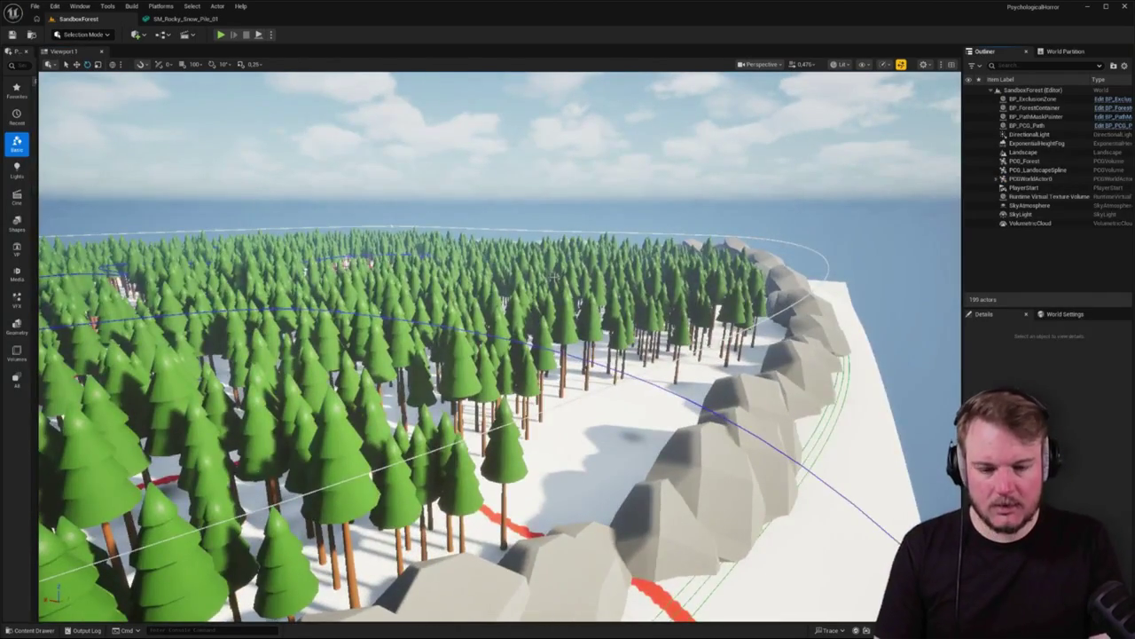
Play in editor, walk along the red path through the fir forest, then stop
{"action": "key", "text": "alt+p"}
{"action": "key", "text": "w"}
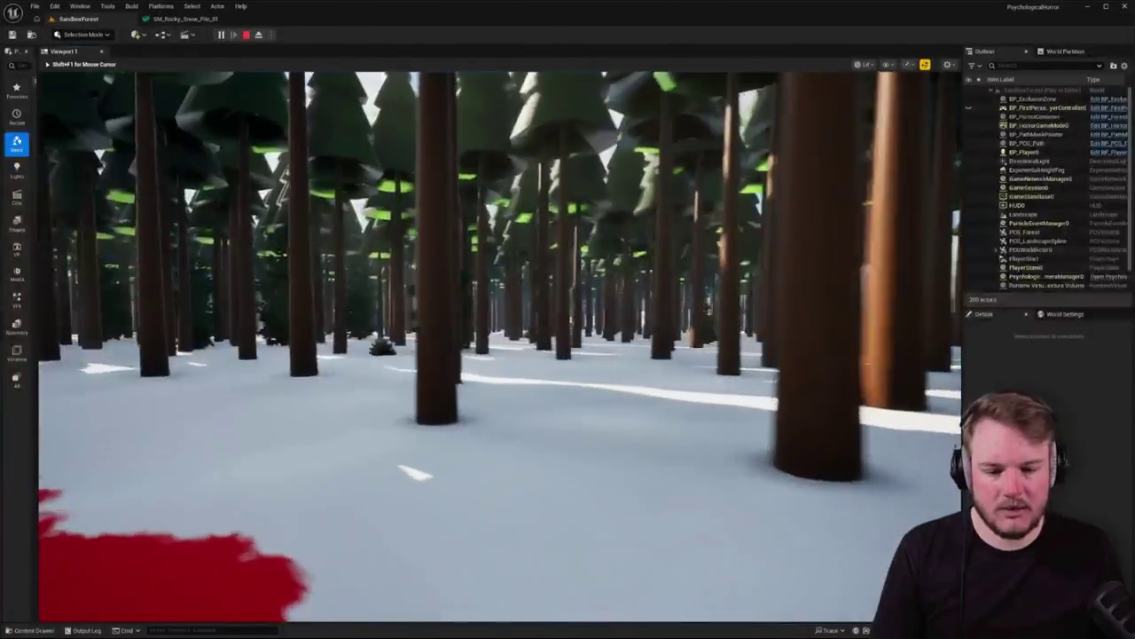
{"action": "key", "text": "w"}
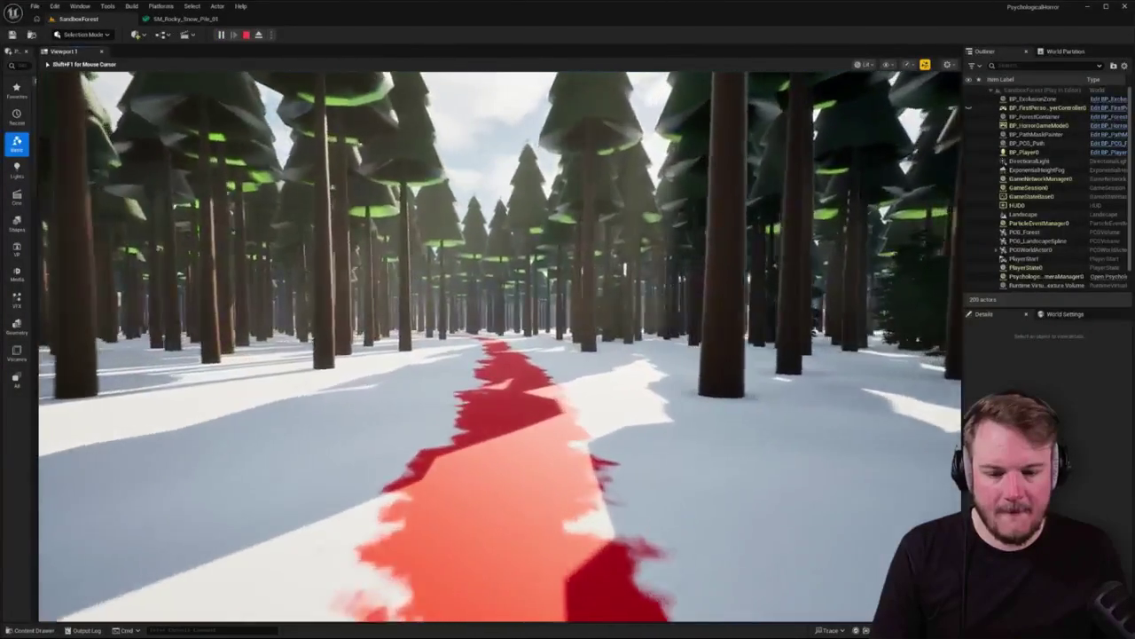
{"action": "key", "text": "w"}
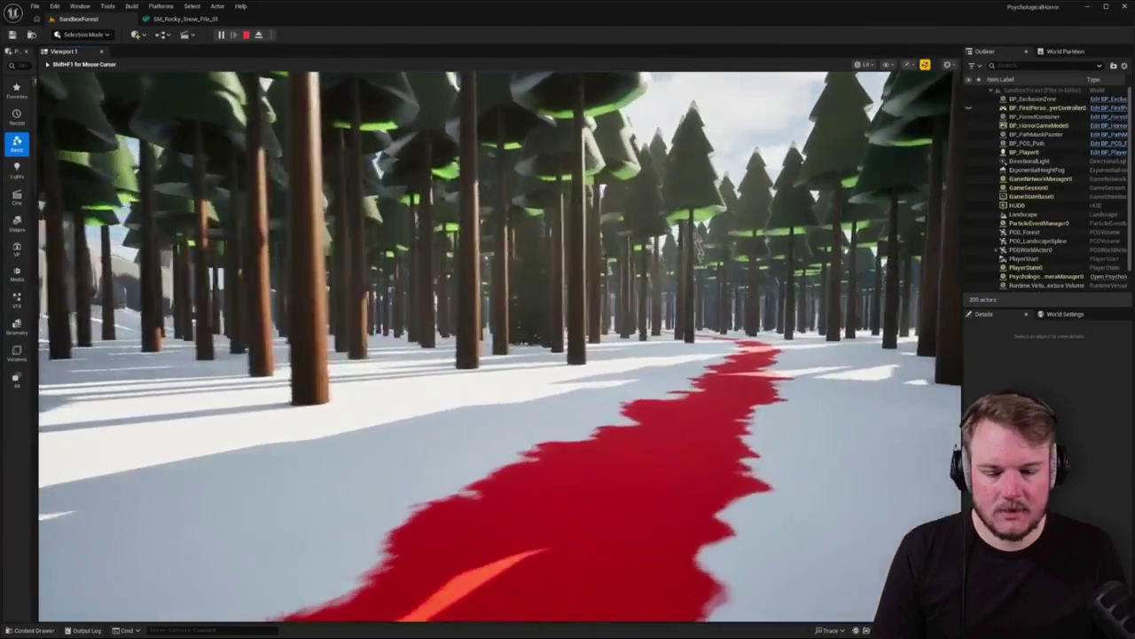
{"action": "key", "text": "w"}
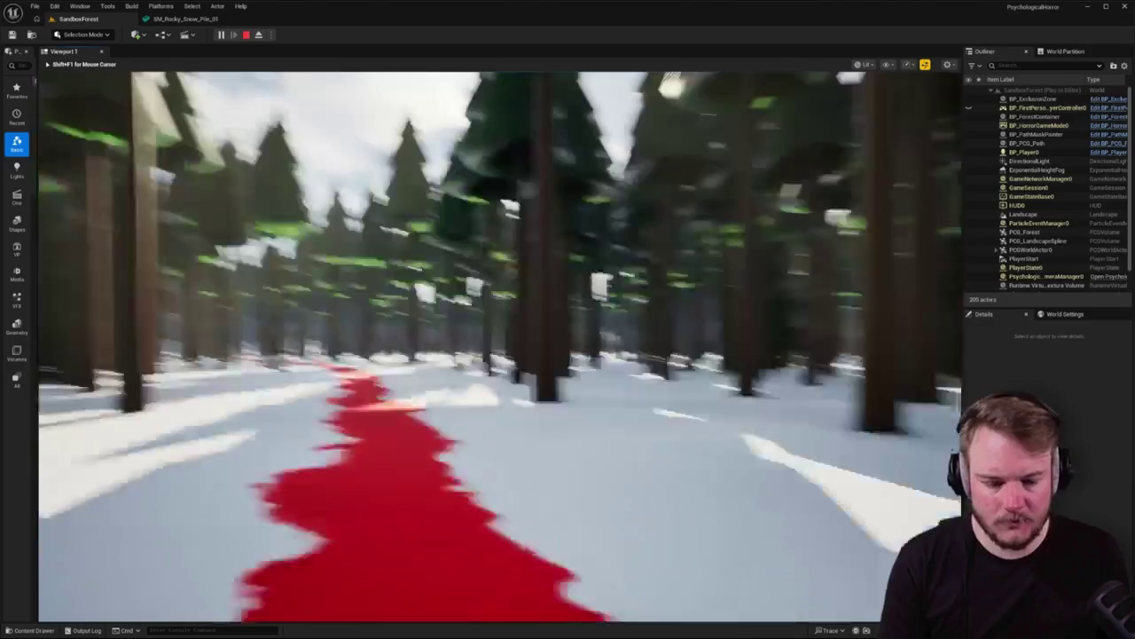
{"action": "key", "text": "w"}
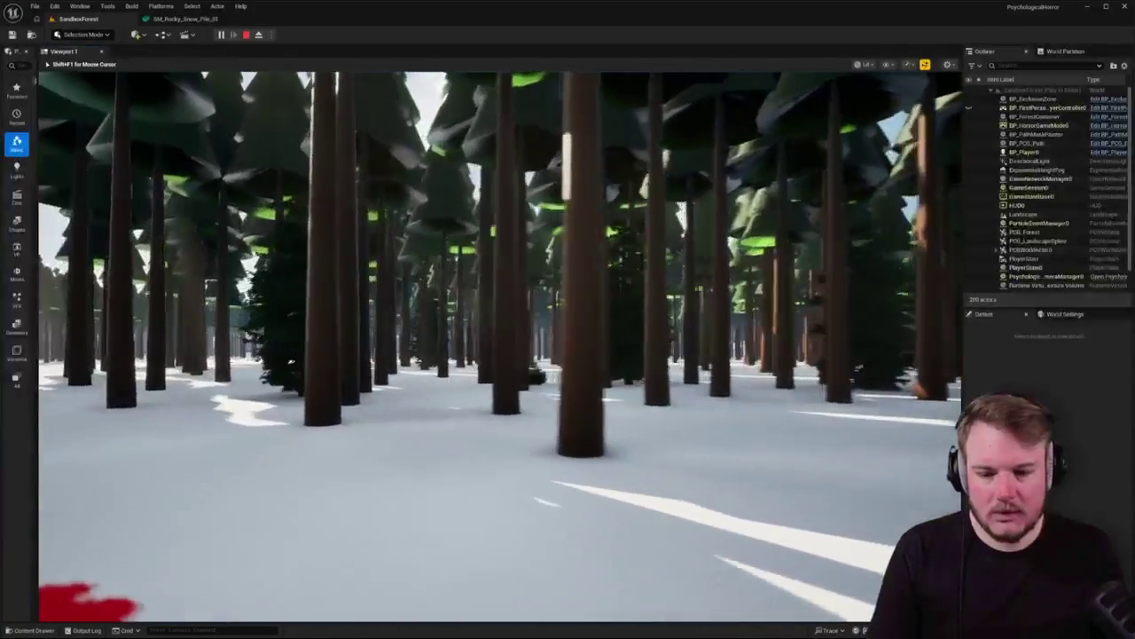
{"action": "key", "text": "Escape"}
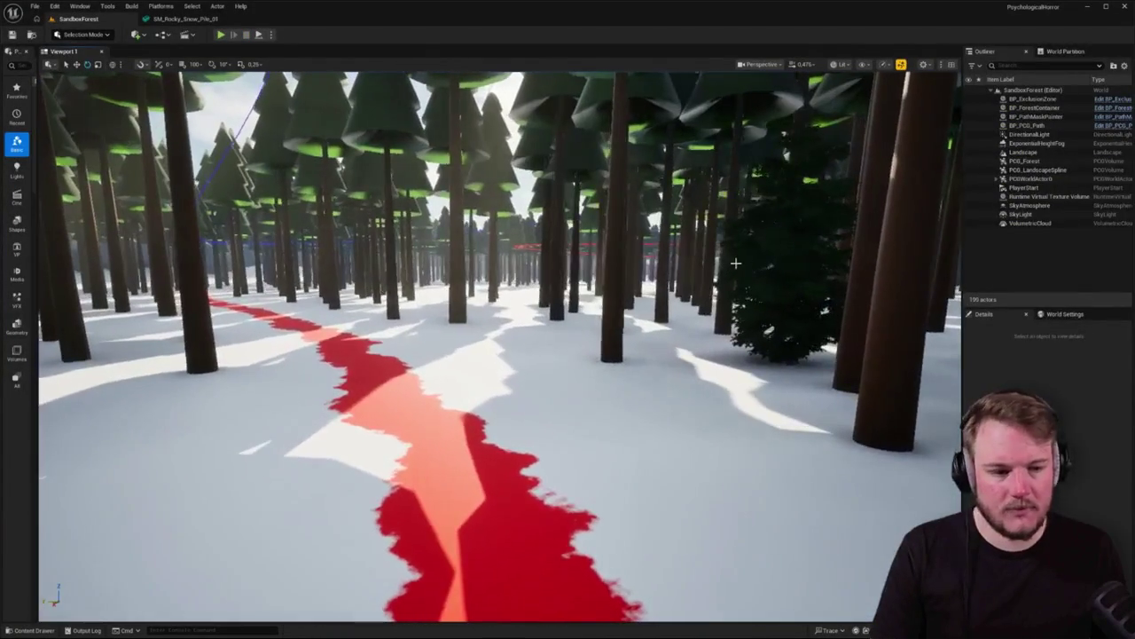
Select the PCG_Forest volume and show its PCGComponent settings
{"action": "left_click", "coordinate": [1033, 161]}
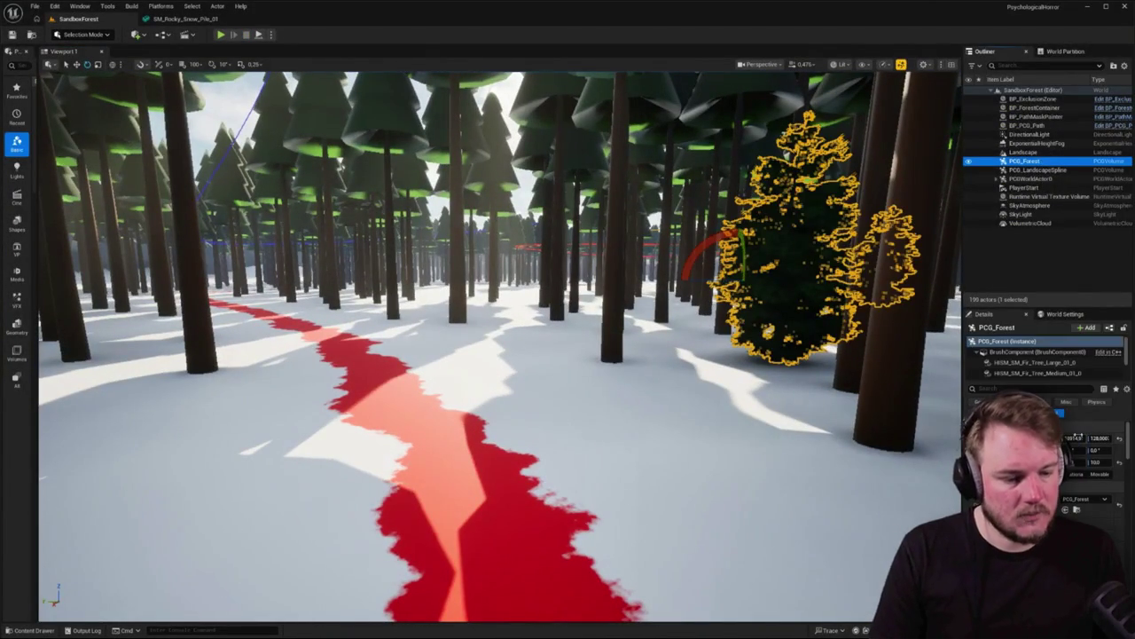
{"action": "left_click_drag", "start_coordinate": [963, 355], "coordinate": [885, 355]}
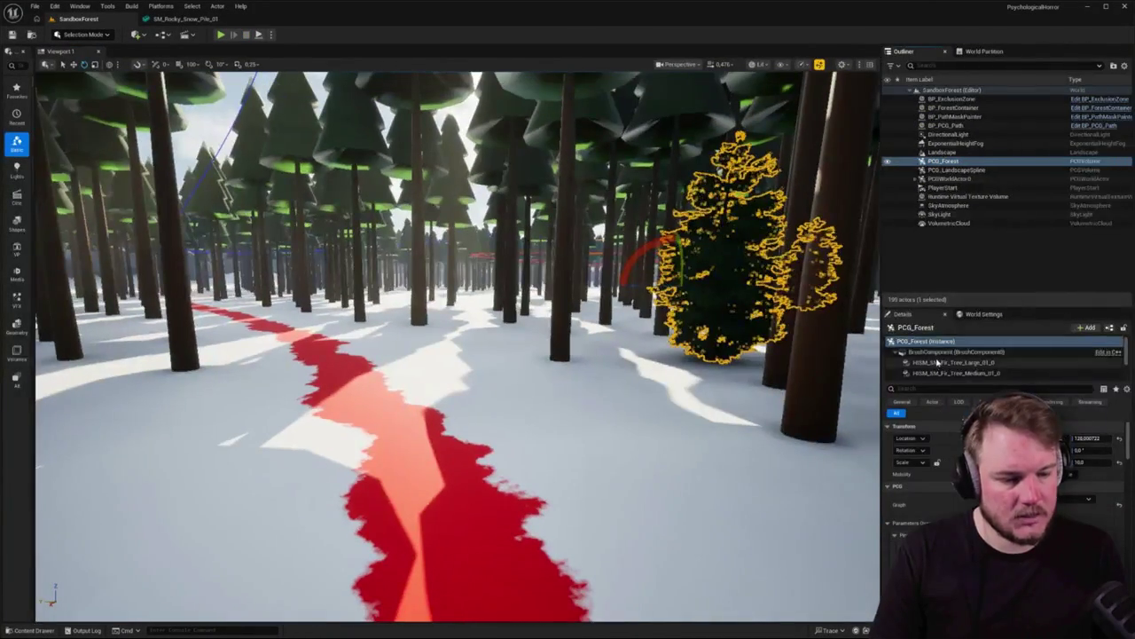
{"action": "scroll", "coordinate": [942, 359], "scroll_direction": "down", "scroll_amount": 2}
{"action": "left_click", "coordinate": [931, 373]}
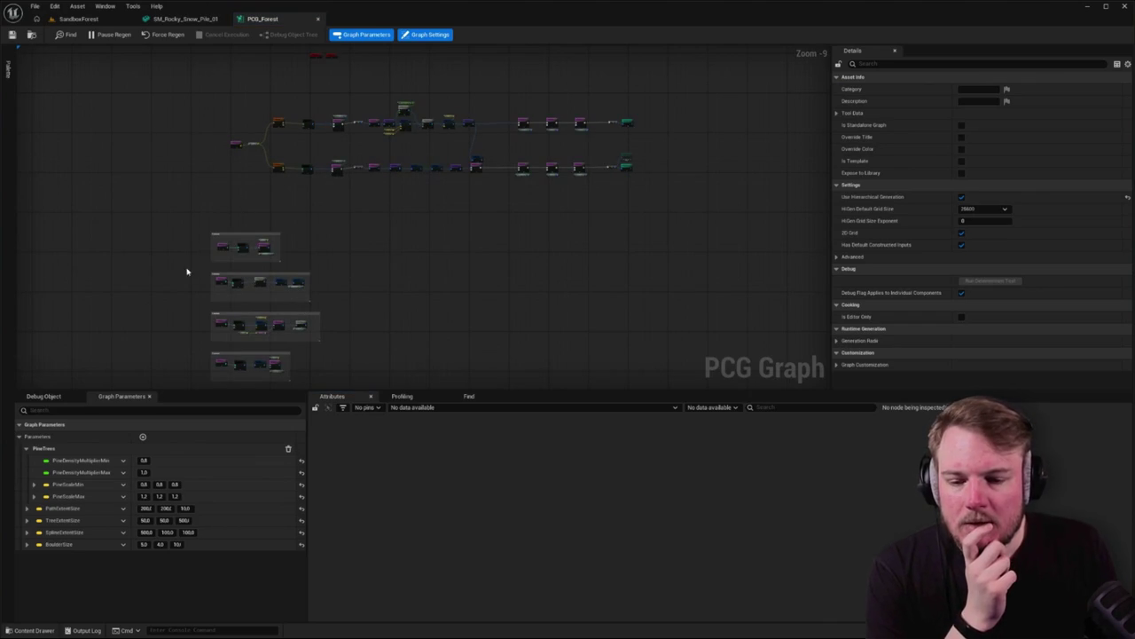
{"action": "scroll", "coordinate": [204, 212], "scroll_direction": "up", "scroll_amount": 8}
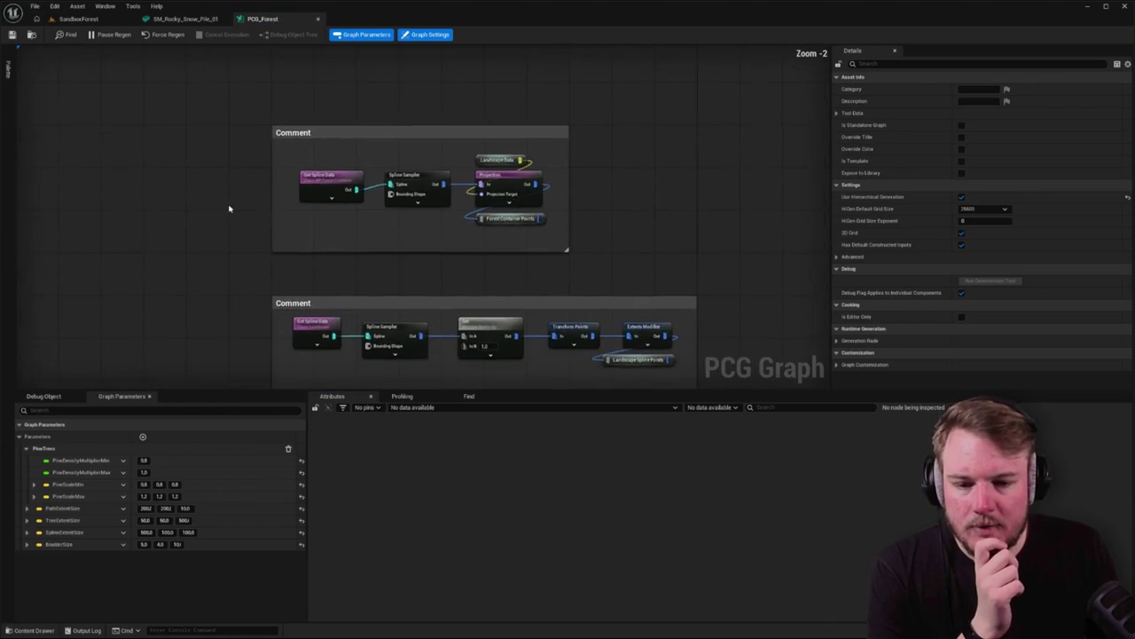
Marquee-select the top comment group in PCG_Forest, then return to SandboxForest
{"action": "left_click_drag", "start_coordinate": [229, 108], "coordinate": [636, 295]}
{"action": "left_click_drag", "start_coordinate": [636, 297], "coordinate": [657, 290]}
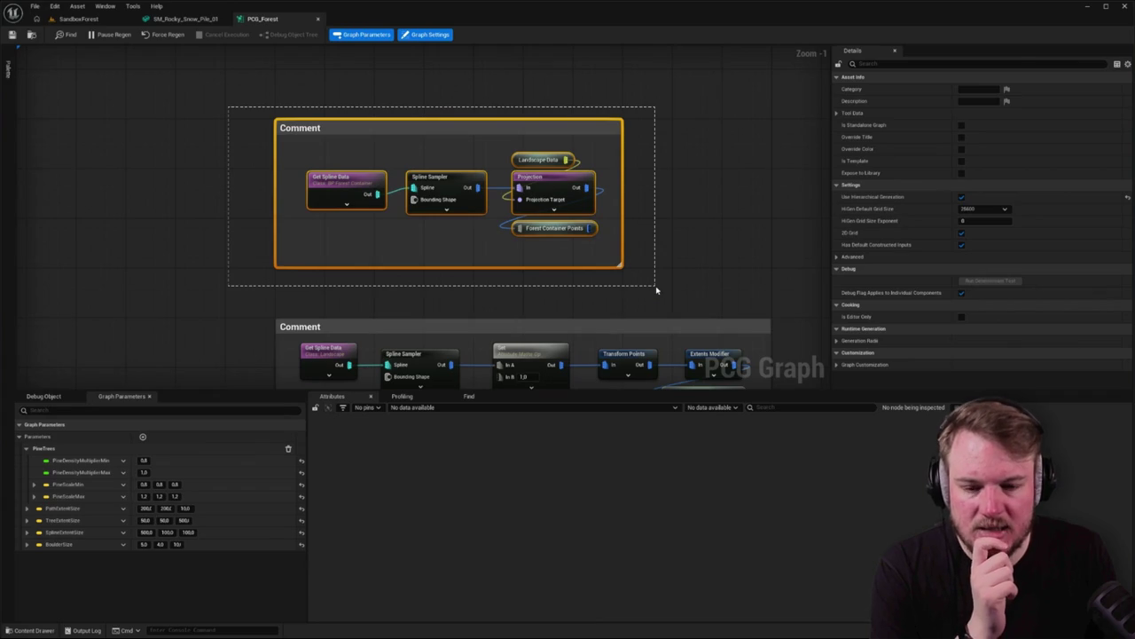
{"action": "mouse_move", "coordinate": [656, 290]}
{"action": "left_mouse_down"}
{"action": "mouse_move", "coordinate": [644, 272]}
{"action": "mouse_move", "coordinate": [519, 221]}
{"action": "left_mouse_up"}
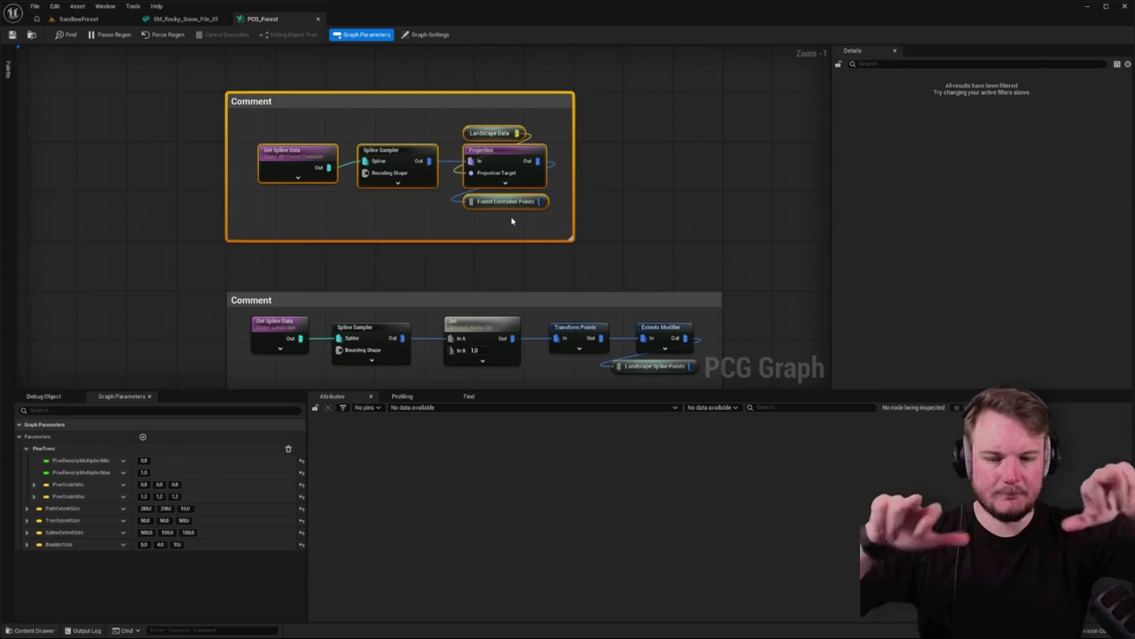
{"action": "left_click", "coordinate": [79, 19]}
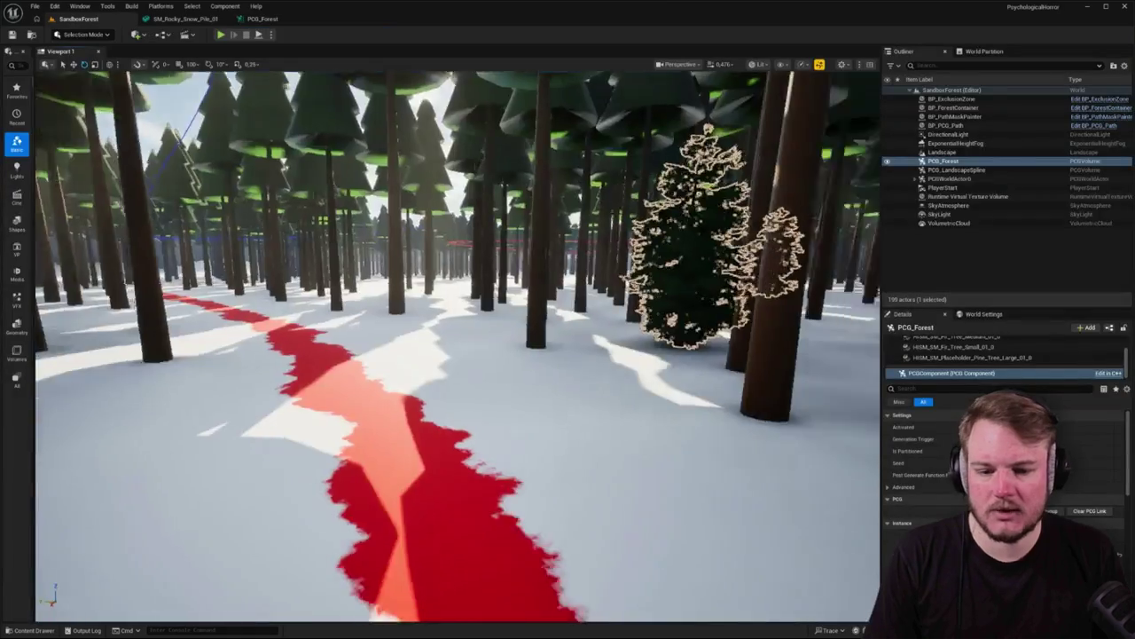
{"action": "scroll", "coordinate": [457, 346], "scroll_direction": "down", "scroll_amount": 15}
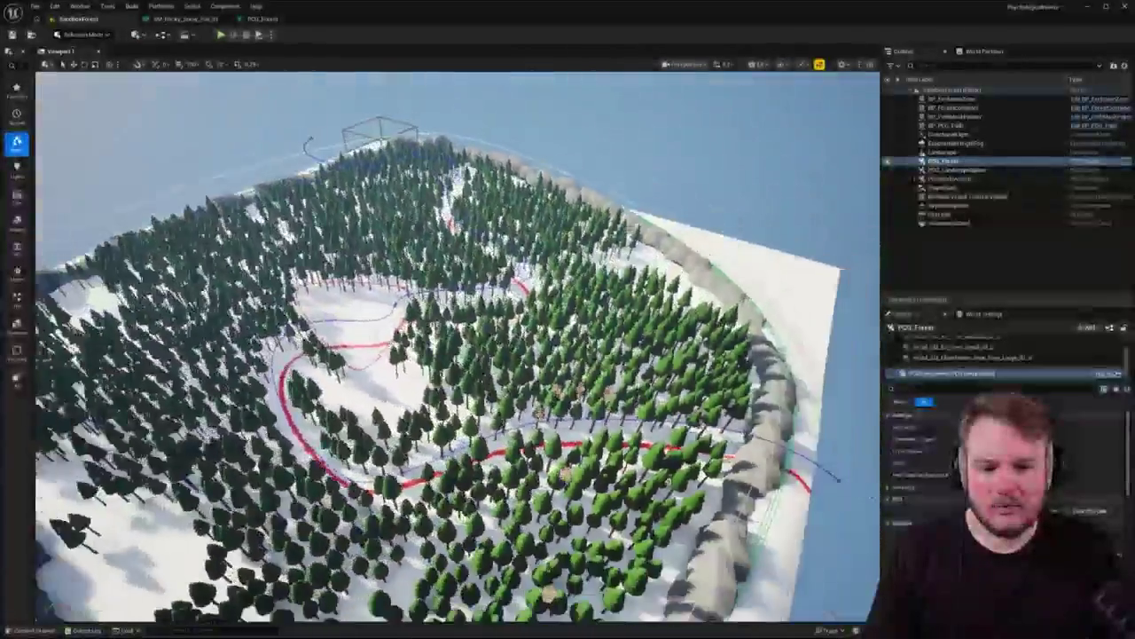
{"action": "scroll", "coordinate": [443, 355], "scroll_direction": "down", "scroll_amount": 6}
{"action": "left_click", "coordinate": [326, 204]}
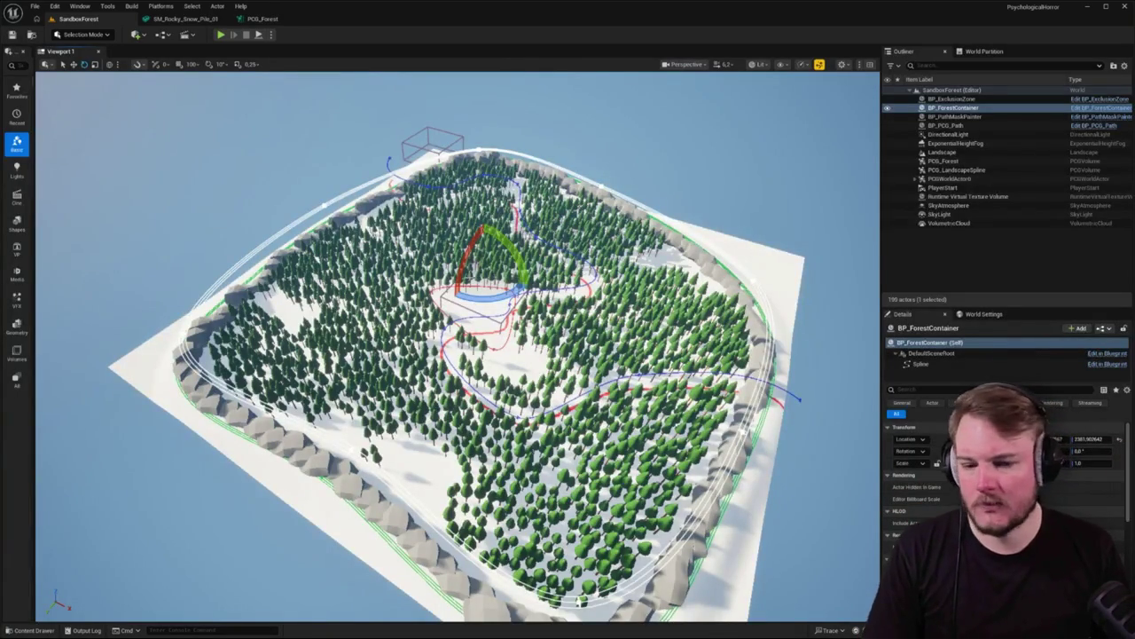
{"action": "left_click", "coordinate": [265, 18]}
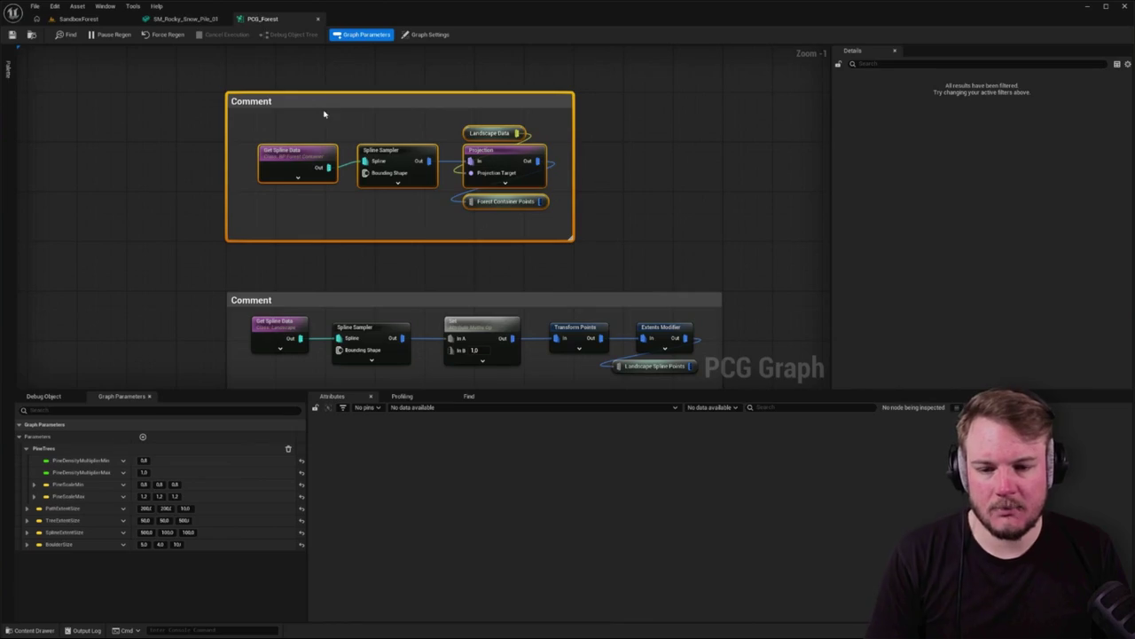
{"action": "mouse_move", "coordinate": [203, 89]}
{"action": "left_mouse_down"}
{"action": "mouse_move", "coordinate": [600, 233]}
{"action": "mouse_move", "coordinate": [534, 112]}
{"action": "left_mouse_up"}
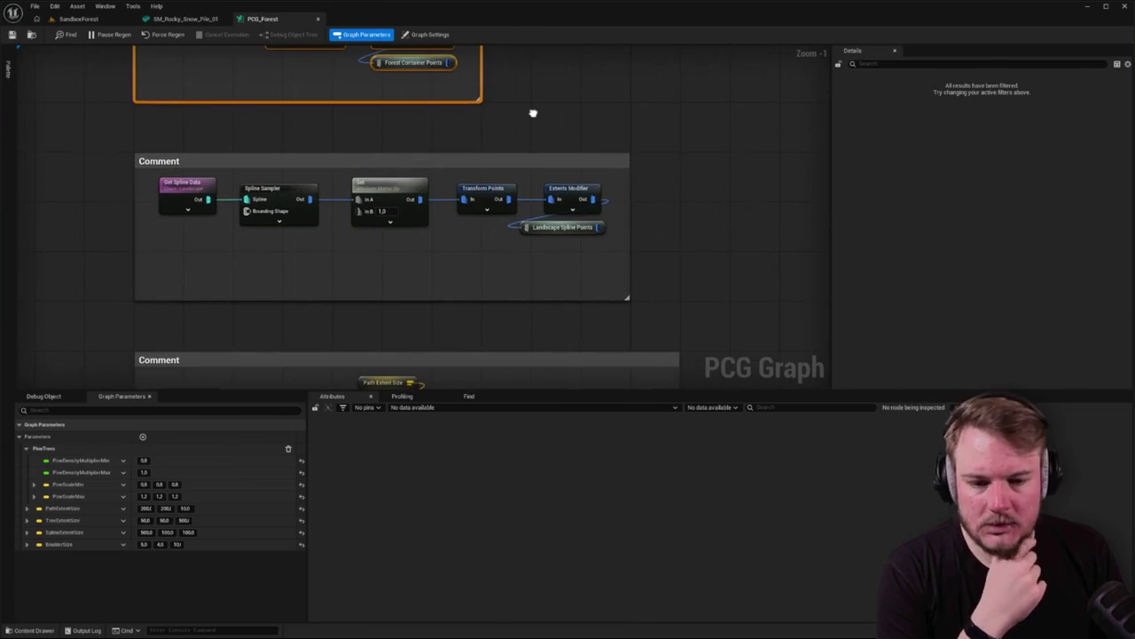
{"action": "mouse_move", "coordinate": [104, 137]}
{"action": "left_mouse_down"}
{"action": "mouse_move", "coordinate": [645, 296]}
{"action": "mouse_move", "coordinate": [665, 317]}
{"action": "left_mouse_up"}
{"action": "left_click_drag", "start_coordinate": [660, 244], "coordinate": [696, 336]}
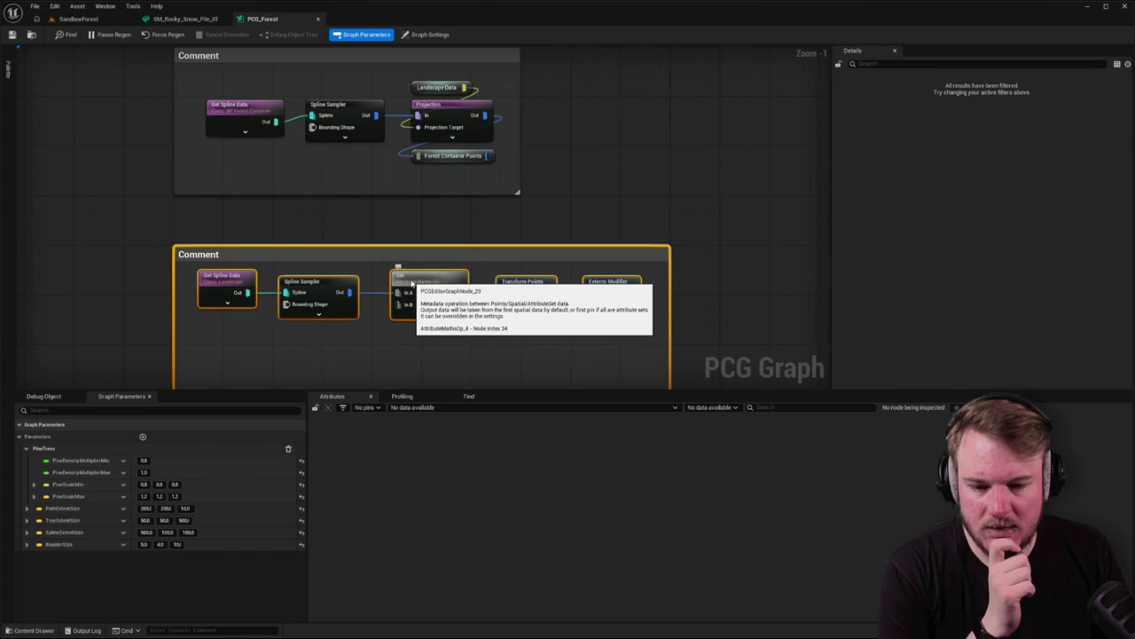
{"action": "left_click", "coordinate": [609, 284]}
{"action": "left_click", "coordinate": [238, 283]}
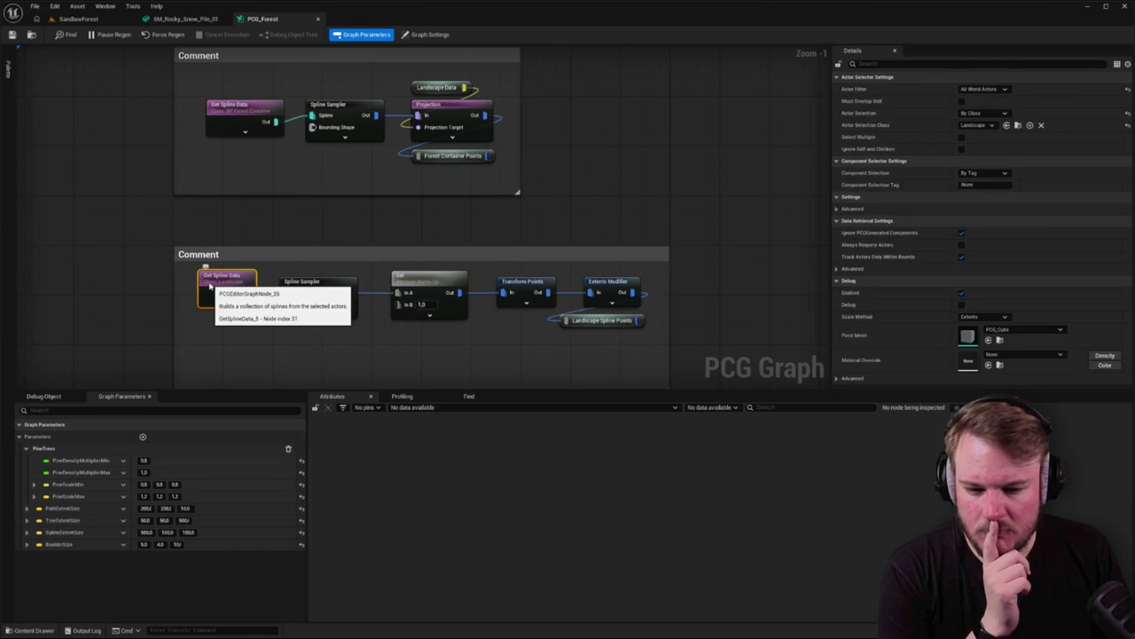
{"action": "scroll", "coordinate": [168, 289], "scroll_direction": "down", "scroll_amount": 3}
{"action": "left_click_drag", "start_coordinate": [108, 152], "coordinate": [670, 312]}
{"action": "left_click", "coordinate": [78, 19]}
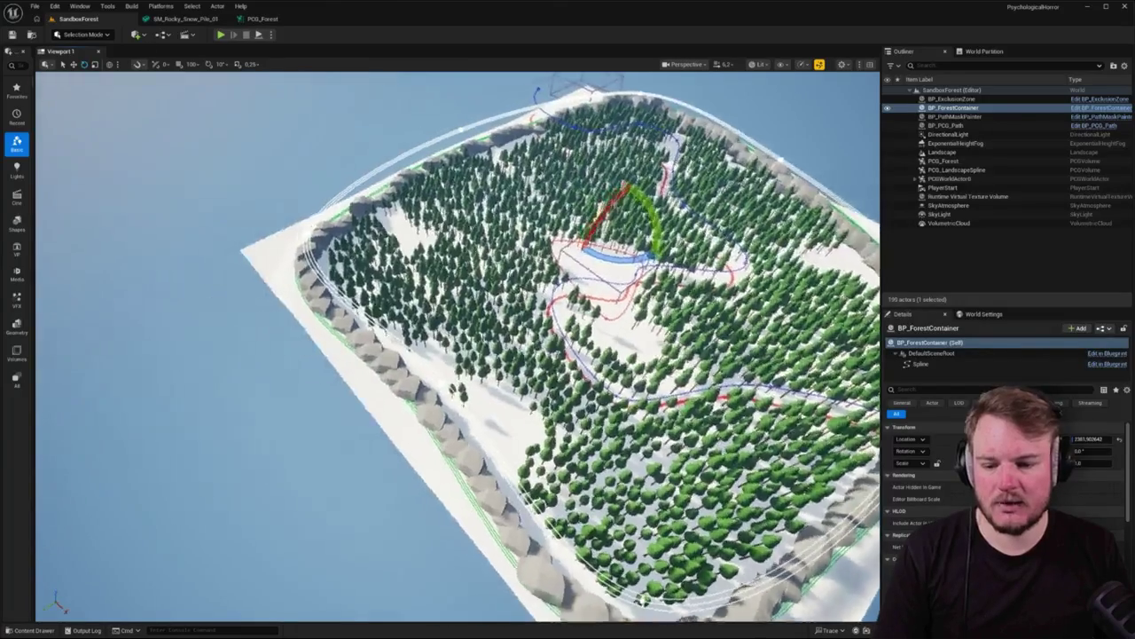
{"action": "key", "text": "f"}
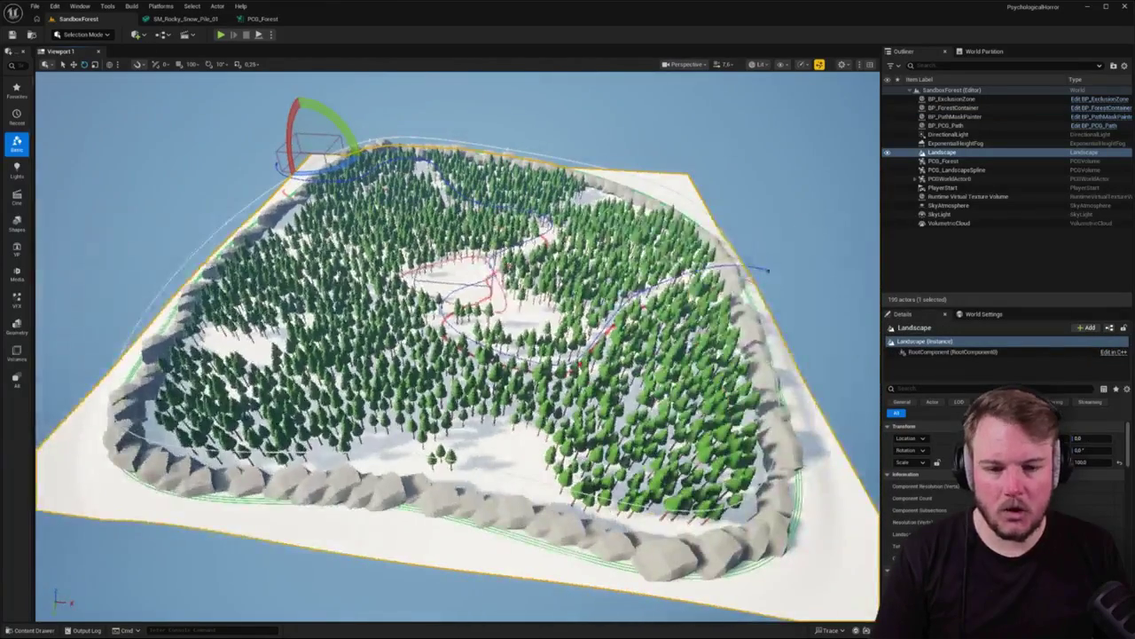
{"action": "left_click", "coordinate": [260, 18]}
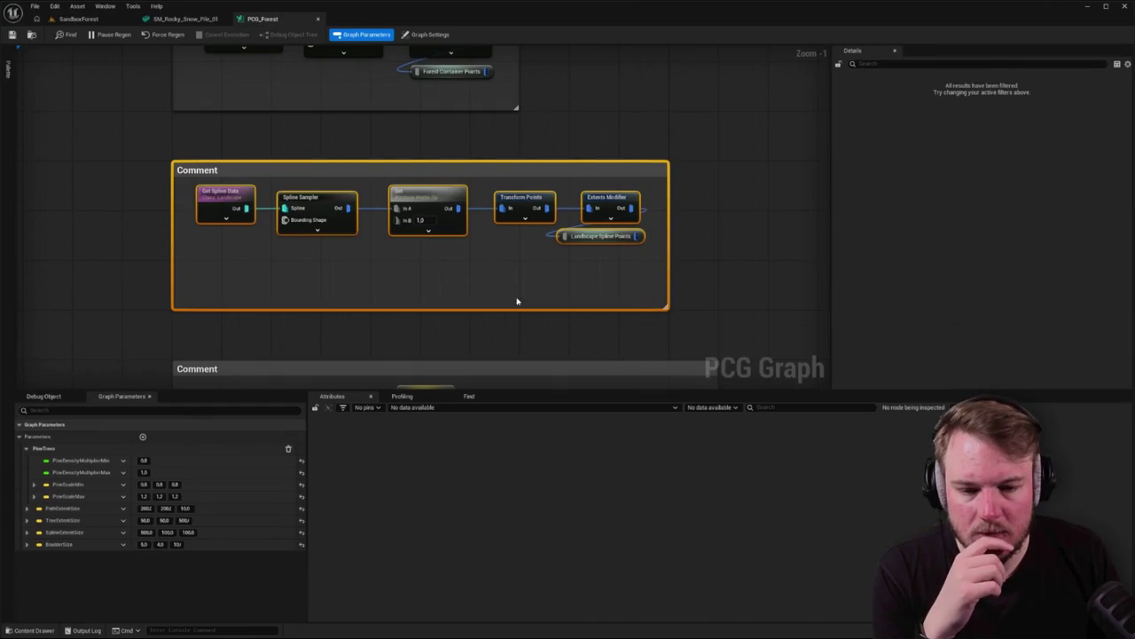
{"action": "mouse_move", "coordinate": [144, 145]}
{"action": "left_mouse_down"}
{"action": "mouse_move", "coordinate": [744, 339]}
{"action": "mouse_move", "coordinate": [646, 236]}
{"action": "mouse_move", "coordinate": [669, 79]}
{"action": "left_mouse_up"}
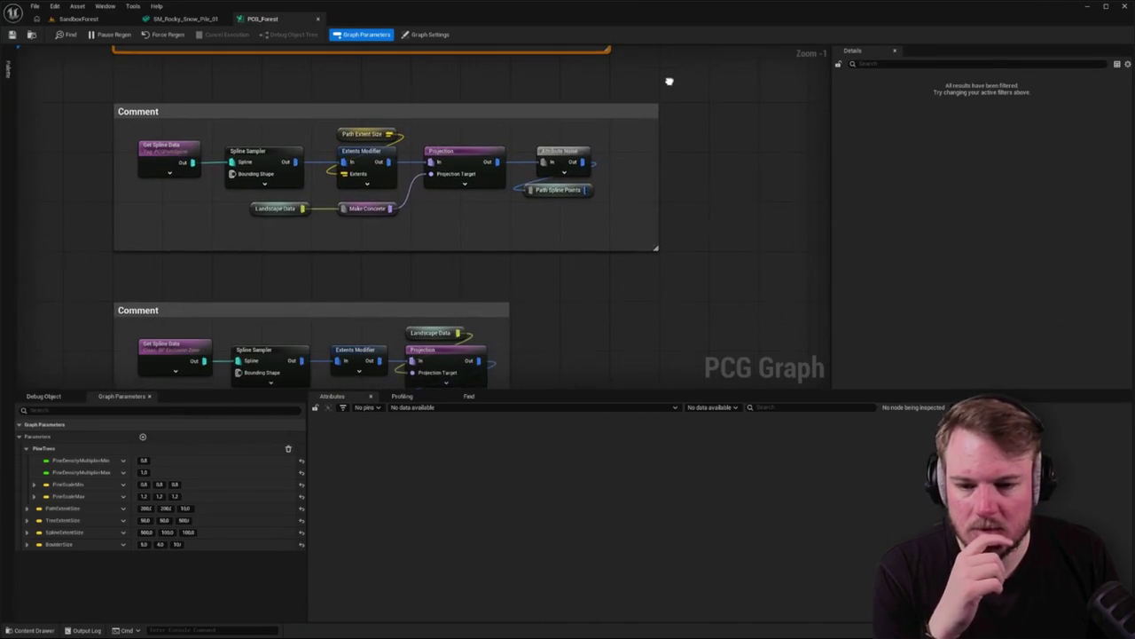
{"action": "left_click_drag", "start_coordinate": [65, 92], "coordinate": [686, 264]}
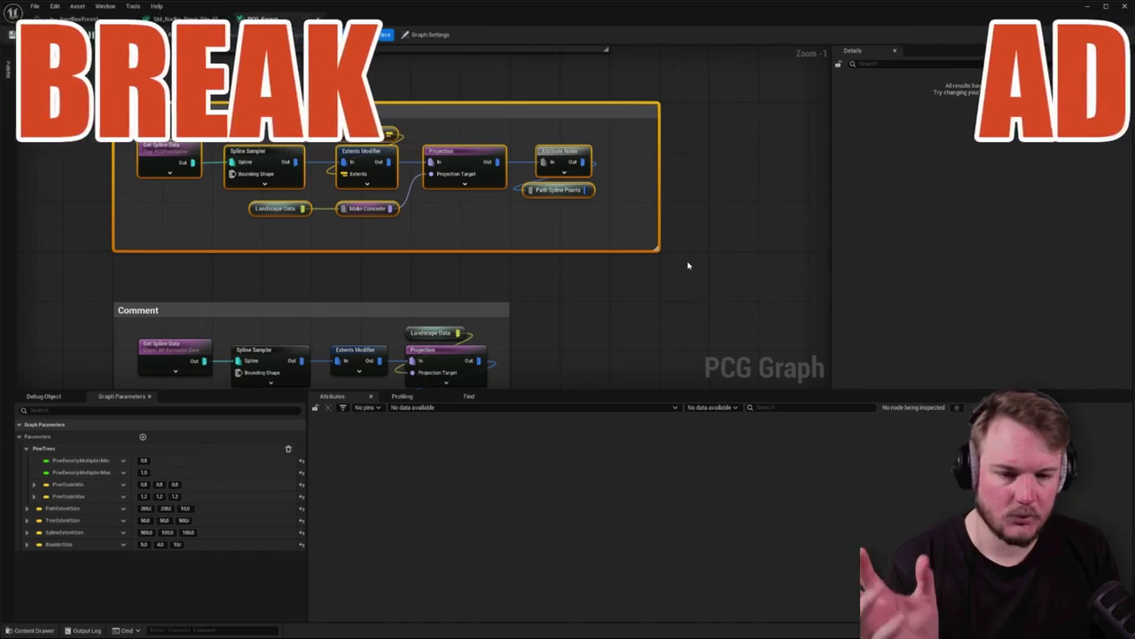
{"action": "left_click_drag", "start_coordinate": [686, 263], "coordinate": [696, 234]}
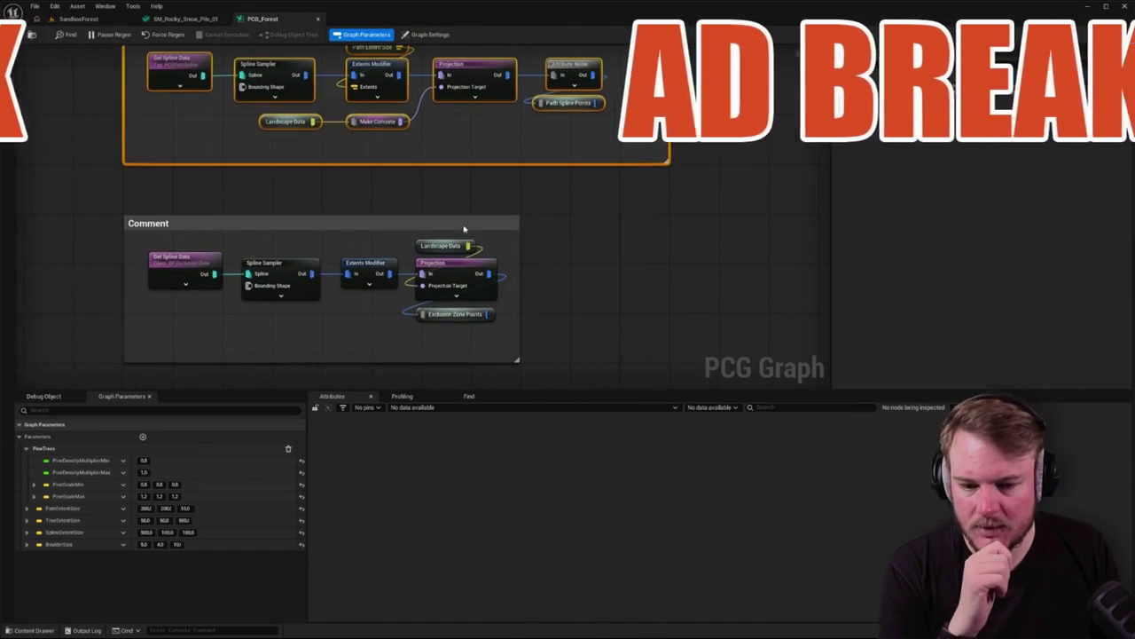
{"action": "left_click_drag", "start_coordinate": [106, 209], "coordinate": [585, 379]}
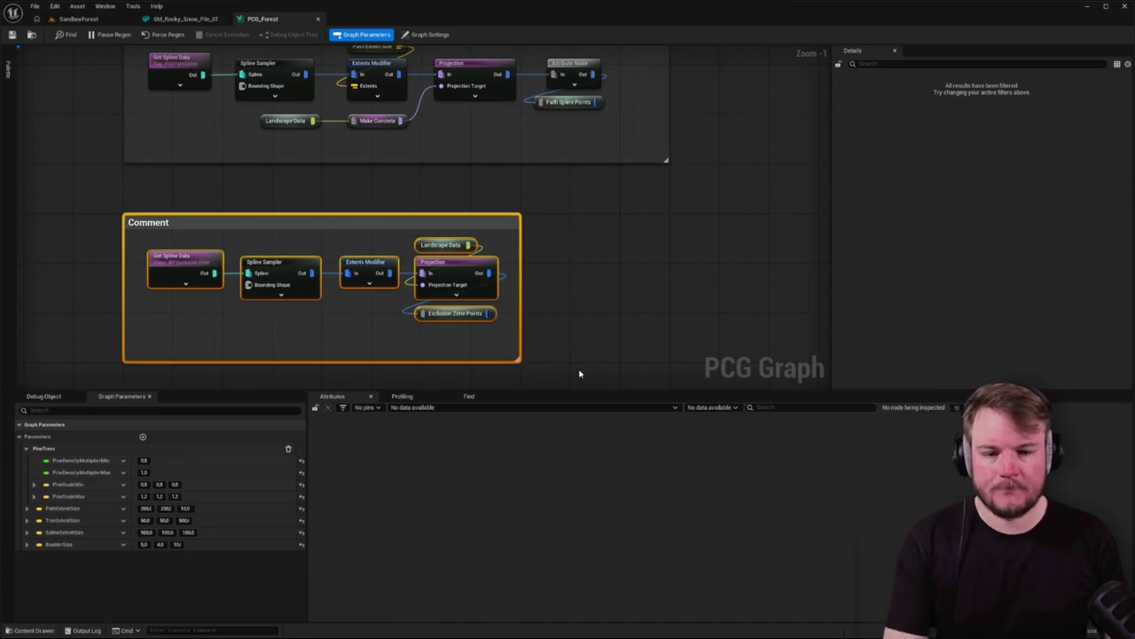
{"action": "scroll", "coordinate": [675, 142], "scroll_direction": "down", "scroll_amount": 8}
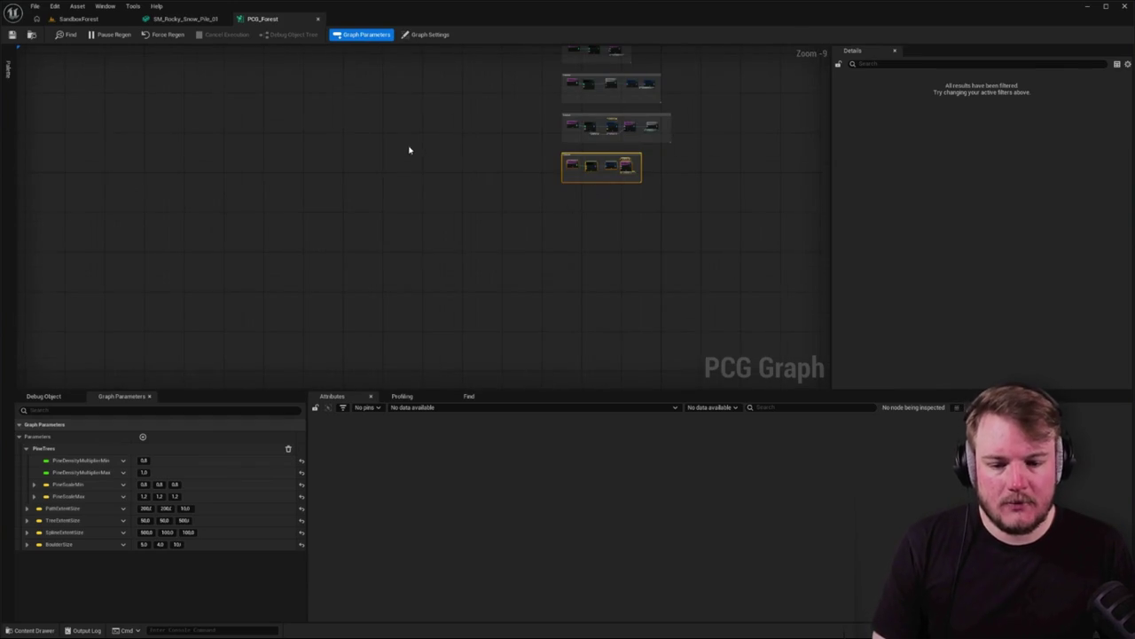
{"action": "scroll", "coordinate": [409, 150], "scroll_direction": "up", "scroll_amount": 1}
{"action": "mouse_move", "coordinate": [409, 150]}
{"action": "left_mouse_down"}
{"action": "mouse_move", "coordinate": [393, 163]}
{"action": "mouse_move", "coordinate": [464, 240]}
{"action": "left_mouse_up"}
{"action": "scroll", "coordinate": [464, 240], "scroll_direction": "up", "scroll_amount": 5}
{"action": "mouse_move", "coordinate": [248, 137]}
{"action": "left_mouse_down"}
{"action": "mouse_move", "coordinate": [366, 245]}
{"action": "mouse_move", "coordinate": [323, 222]}
{"action": "left_mouse_up"}
{"action": "left_click_drag", "start_coordinate": [324, 122], "coordinate": [357, 179]}
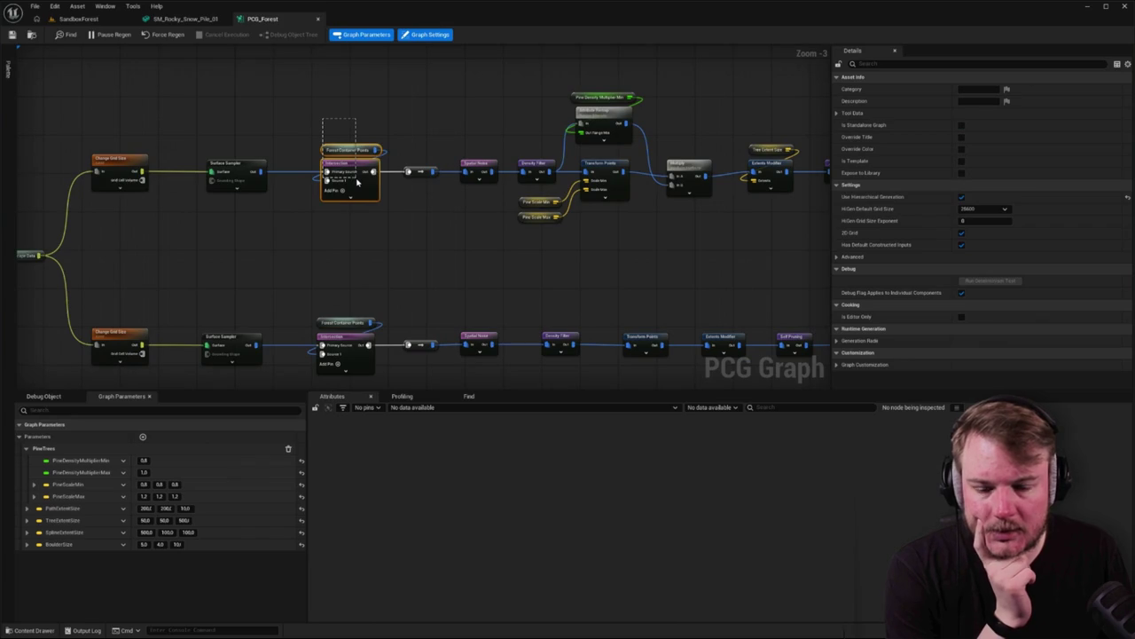
{"action": "left_click_drag", "start_coordinate": [388, 182], "coordinate": [275, 230]}
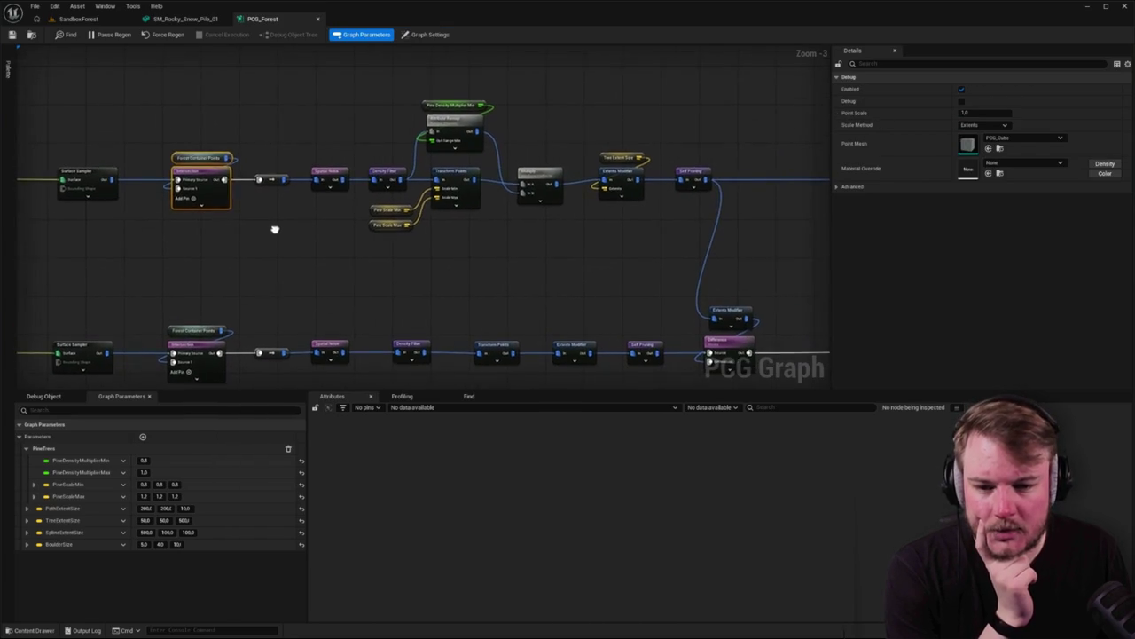
{"action": "left_click_drag", "start_coordinate": [335, 139], "coordinate": [399, 180]}
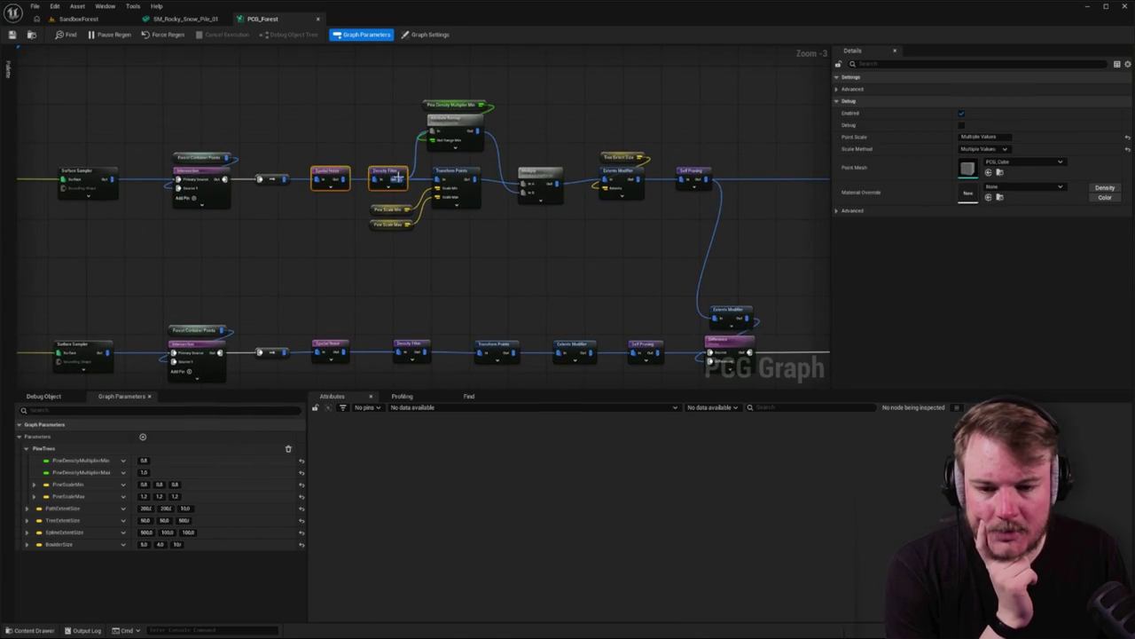
{"action": "left_click_drag", "start_coordinate": [451, 251], "coordinate": [377, 247]}
{"action": "mouse_move", "coordinate": [313, 92]}
{"action": "left_mouse_down"}
{"action": "mouse_move", "coordinate": [398, 128]}
{"action": "mouse_move", "coordinate": [456, 134]}
{"action": "left_mouse_up"}
{"action": "left_click_drag", "start_coordinate": [519, 240], "coordinate": [411, 240]}
{"action": "left_click", "coordinate": [435, 173]}
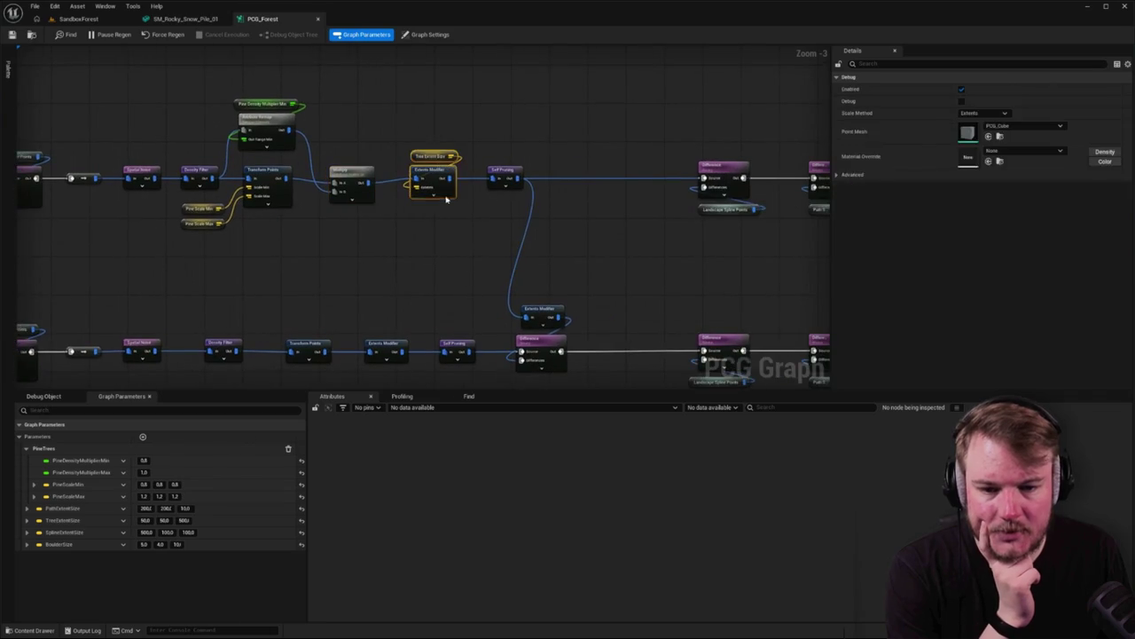
{"action": "left_click_drag", "start_coordinate": [499, 158], "coordinate": [426, 159]}
{"action": "left_click", "coordinate": [431, 171]}
{"action": "mouse_move", "coordinate": [488, 177]}
{"action": "left_mouse_down"}
{"action": "mouse_move", "coordinate": [418, 196]}
{"action": "mouse_move", "coordinate": [337, 185]}
{"action": "left_mouse_up"}
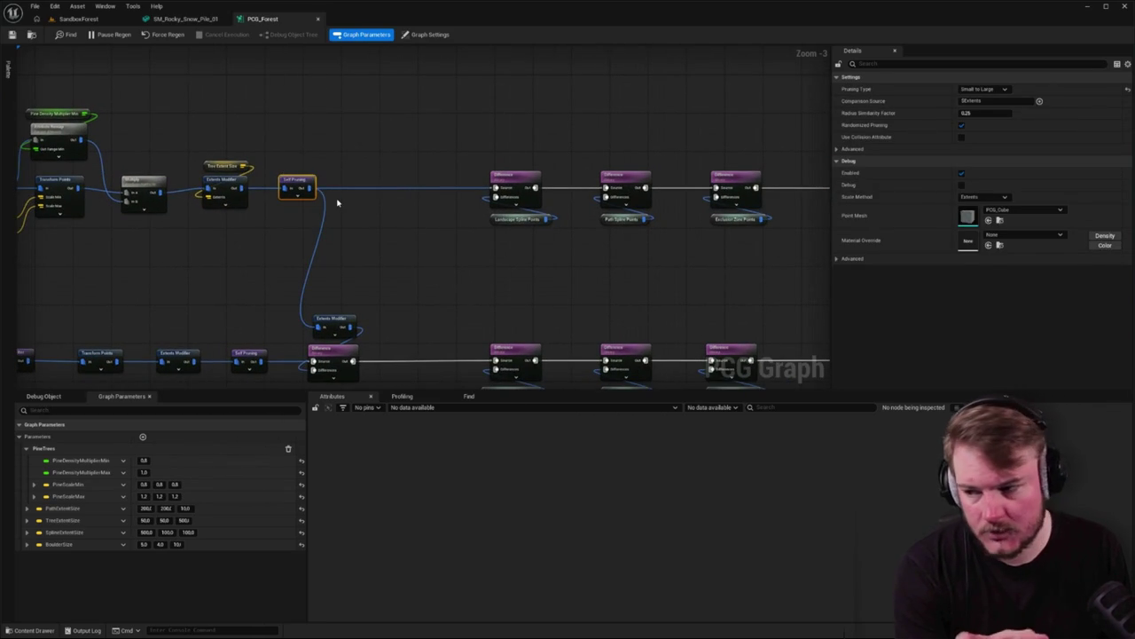
{"action": "left_click_drag", "start_coordinate": [371, 213], "coordinate": [291, 231]}
{"action": "left_click_drag", "start_coordinate": [337, 128], "coordinate": [672, 266]}
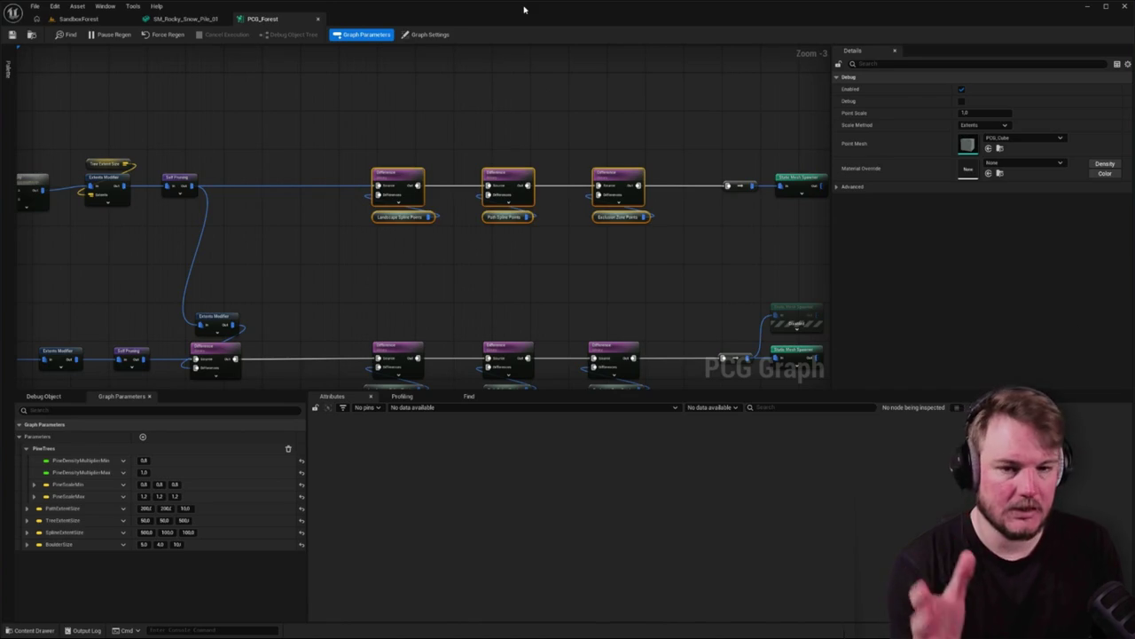
{"action": "mouse_move", "coordinate": [327, 137]}
{"action": "left_mouse_down"}
{"action": "mouse_move", "coordinate": [616, 296]}
{"action": "mouse_move", "coordinate": [723, 319]}
{"action": "mouse_move", "coordinate": [710, 310]}
{"action": "left_mouse_up"}
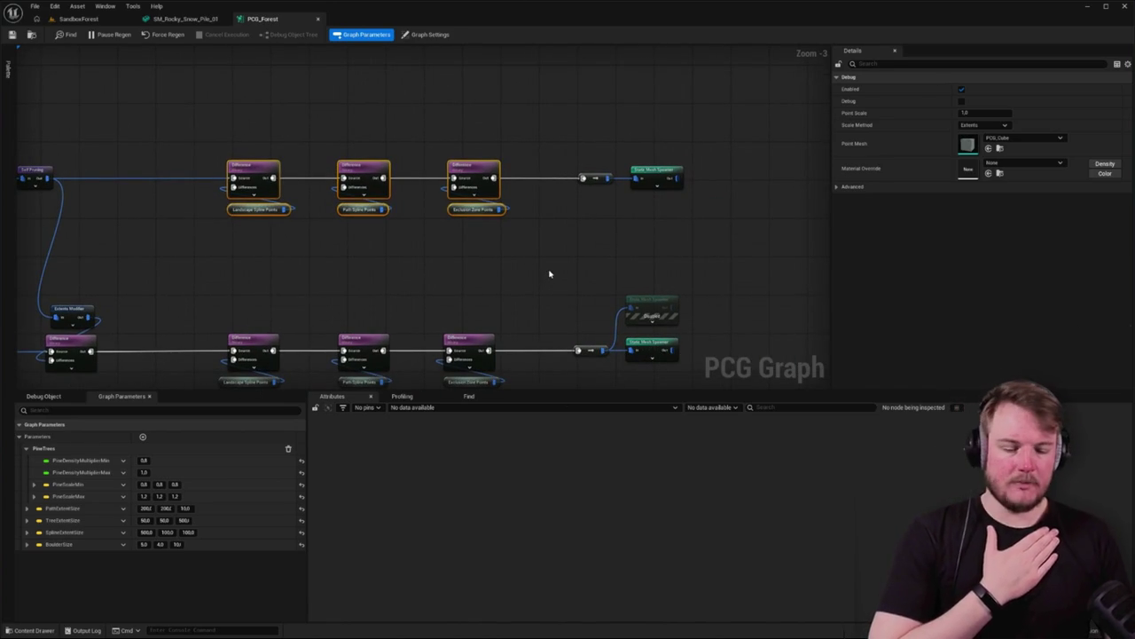
{"action": "left_click", "coordinate": [590, 177]}
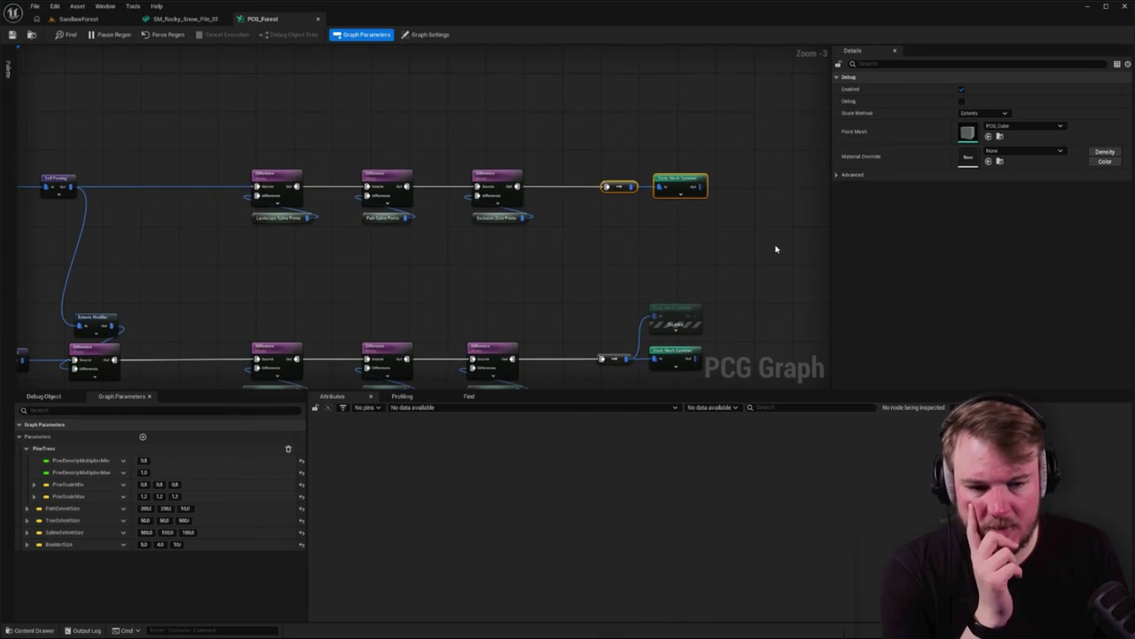
{"action": "left_click", "coordinate": [526, 145]}
{"action": "key", "text": "c"}
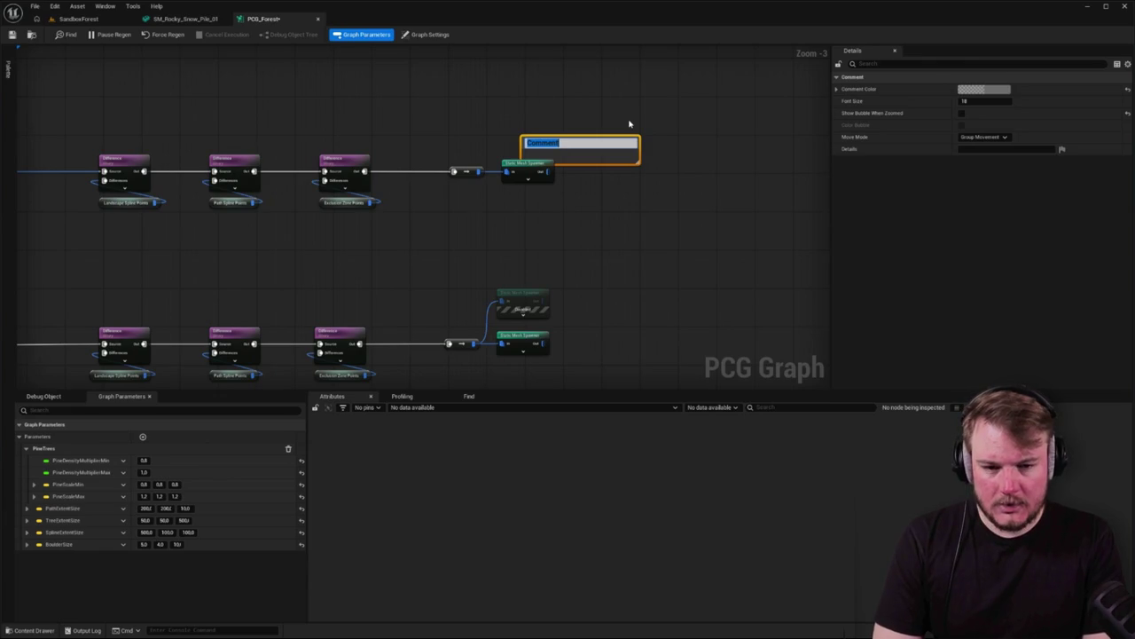
Title the comment 'Spawn Large Trees' and set its font size to 32
{"action": "type", "text": "Spawn Large"}
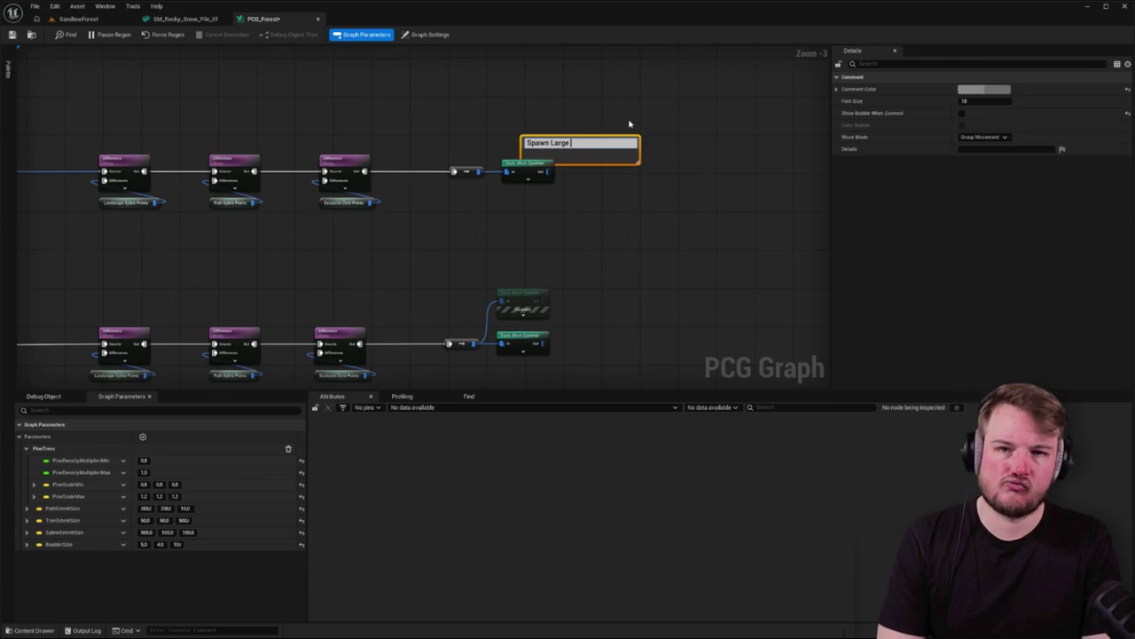
{"action": "type", "text": " s"}
{"action": "key", "text": "Return"}
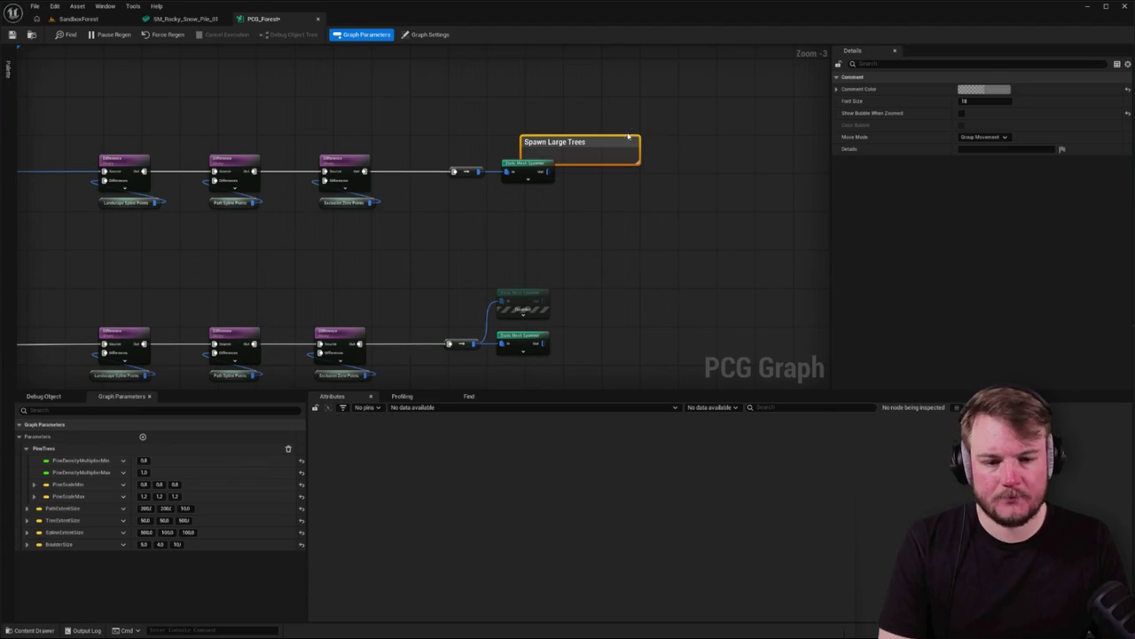
{"action": "mouse_move", "coordinate": [623, 138]}
{"action": "left_mouse_down"}
{"action": "mouse_move", "coordinate": [618, 103]}
{"action": "mouse_move", "coordinate": [570, 79]}
{"action": "left_mouse_up"}
{"action": "left_click", "coordinate": [998, 102]}
{"action": "type", "text": "24"}
{"action": "key", "text": "Return"}
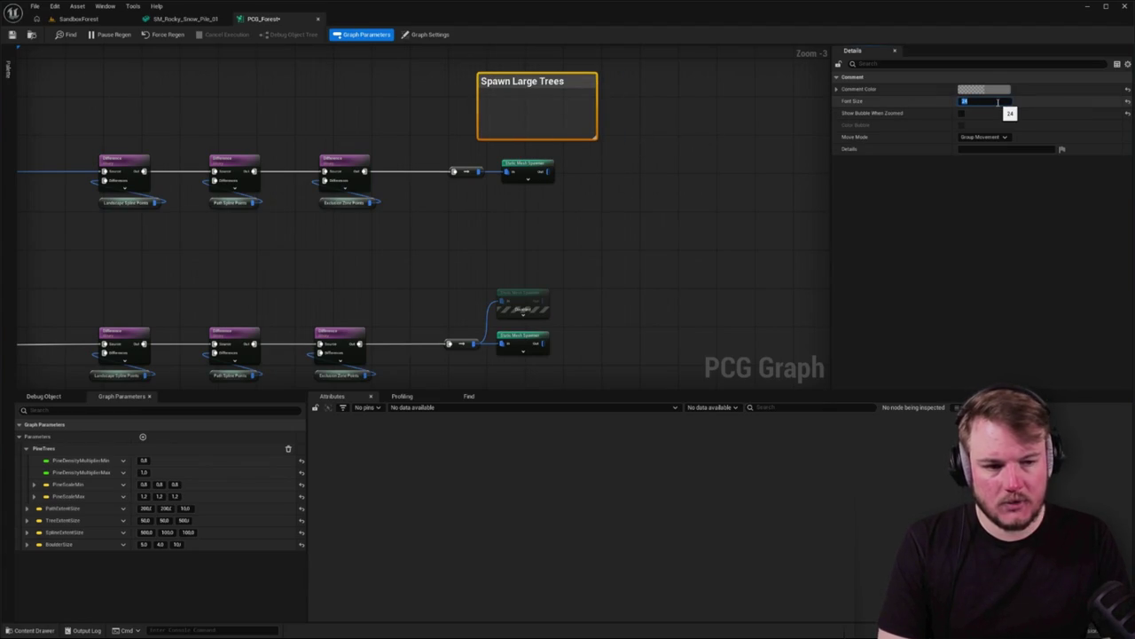
{"action": "type", "text": "32"}
{"action": "key", "text": "Return"}
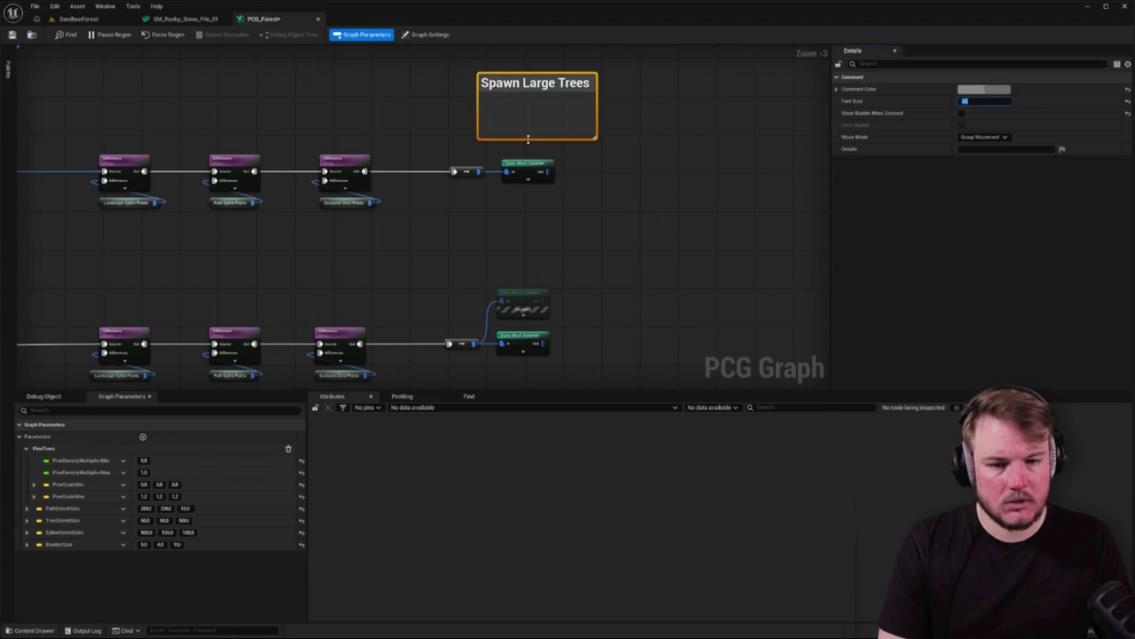
Make the comment black and move it over the upper tree chain
{"action": "left_click", "coordinate": [980, 89]}
{"action": "left_click", "coordinate": [1123, 190]}
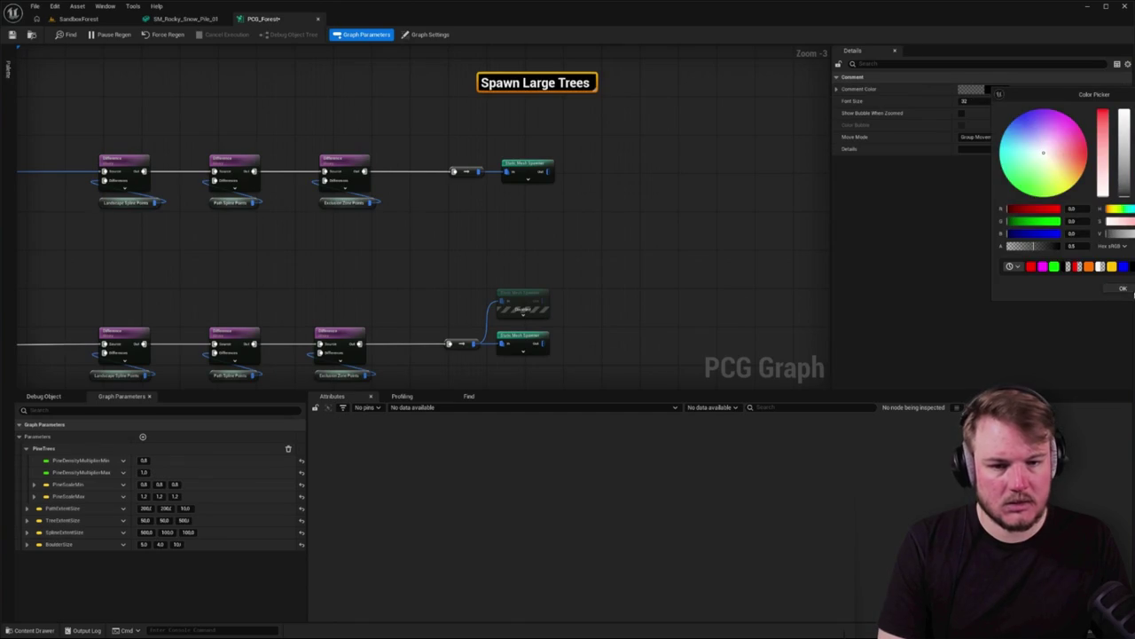
{"action": "left_click", "coordinate": [1123, 288]}
{"action": "mouse_move", "coordinate": [555, 93]}
{"action": "left_mouse_down"}
{"action": "mouse_move", "coordinate": [577, 96]}
{"action": "mouse_move", "coordinate": [579, 141]}
{"action": "left_mouse_up"}
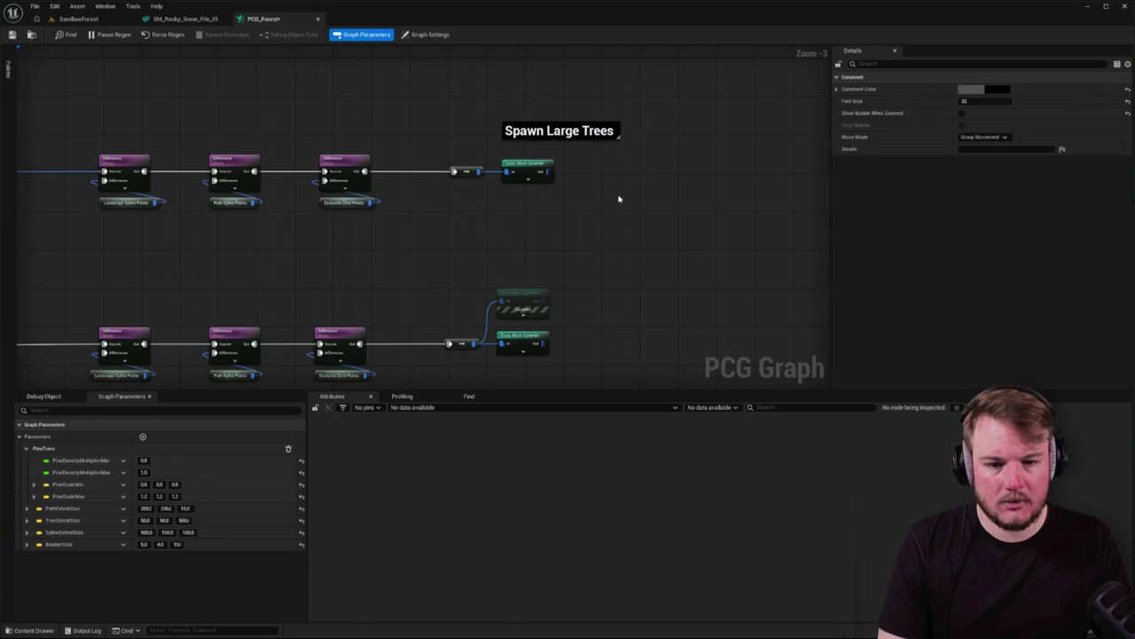
{"action": "left_click", "coordinate": [619, 199]}
Resize the Spawn Large Trees comment to enclose the whole upper chain
{"action": "mouse_move", "coordinate": [630, 198]}
{"action": "left_mouse_down"}
{"action": "mouse_move", "coordinate": [656, 147]}
{"action": "mouse_move", "coordinate": [666, 164]}
{"action": "left_mouse_up"}
{"action": "scroll", "coordinate": [665, 164], "scroll_direction": "down", "scroll_amount": 4}
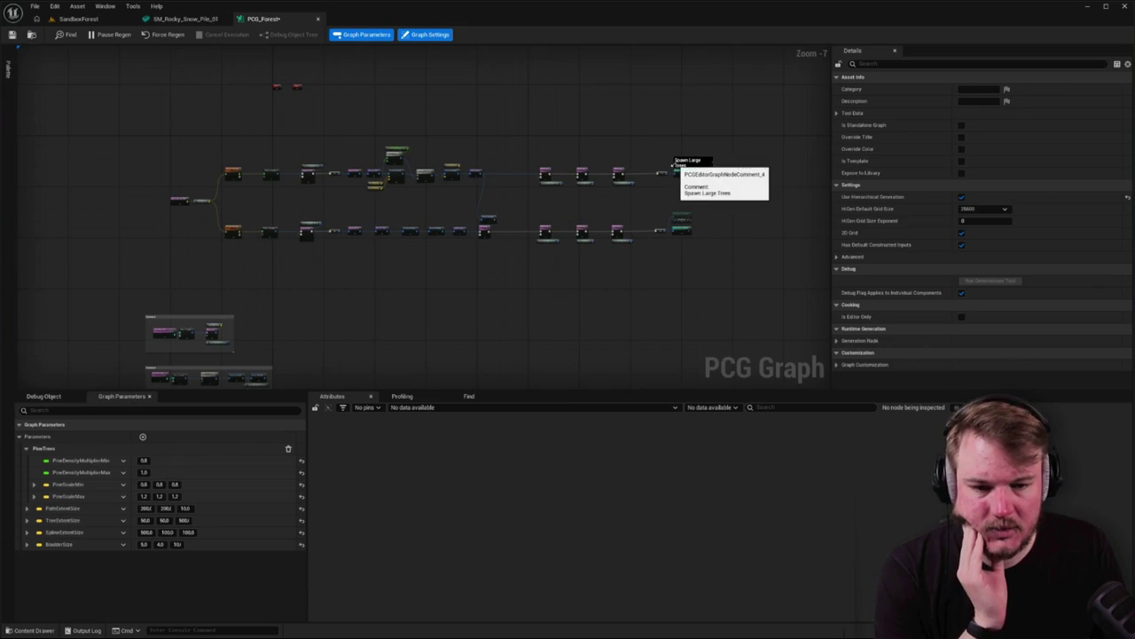
{"action": "scroll", "coordinate": [267, 165], "scroll_direction": "up", "scroll_amount": 6}
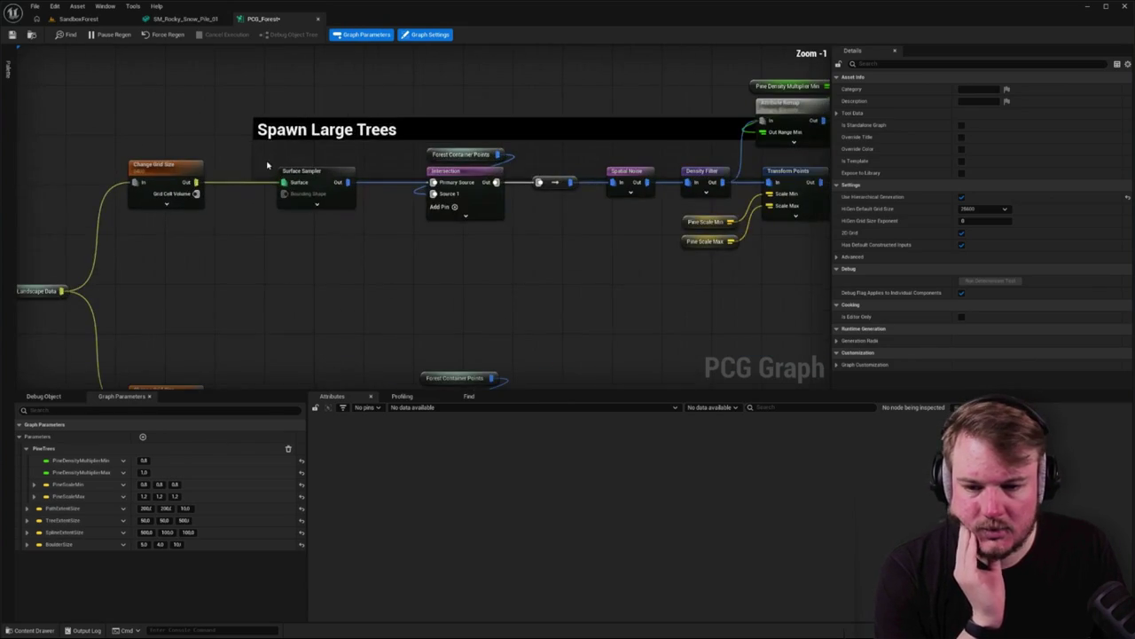
{"action": "left_click_drag", "start_coordinate": [263, 177], "coordinate": [266, 283]}
{"action": "left_click_drag", "start_coordinate": [253, 224], "coordinate": [265, 221]}
{"action": "mouse_move", "coordinate": [309, 118]}
{"action": "left_mouse_down"}
{"action": "mouse_move", "coordinate": [314, 65]}
{"action": "mouse_move", "coordinate": [178, 147]}
{"action": "mouse_move", "coordinate": [300, 142]}
{"action": "mouse_move", "coordinate": [300, 76]}
{"action": "left_mouse_up"}
{"action": "scroll", "coordinate": [379, 146], "scroll_direction": "down", "scroll_amount": 4}
{"action": "left_click_drag", "start_coordinate": [416, 167], "coordinate": [163, 157]}
{"action": "left_click_drag", "start_coordinate": [193, 240], "coordinate": [434, 188]}
Wrap the lower tree node chain in a new comment
{"action": "scroll", "coordinate": [402, 182], "scroll_direction": "down", "scroll_amount": 2}
{"action": "left_click_drag", "start_coordinate": [238, 187], "coordinate": [674, 240]}
{"action": "key", "text": "c"}
{"action": "scroll", "coordinate": [275, 186], "scroll_direction": "up", "scroll_amount": 6}
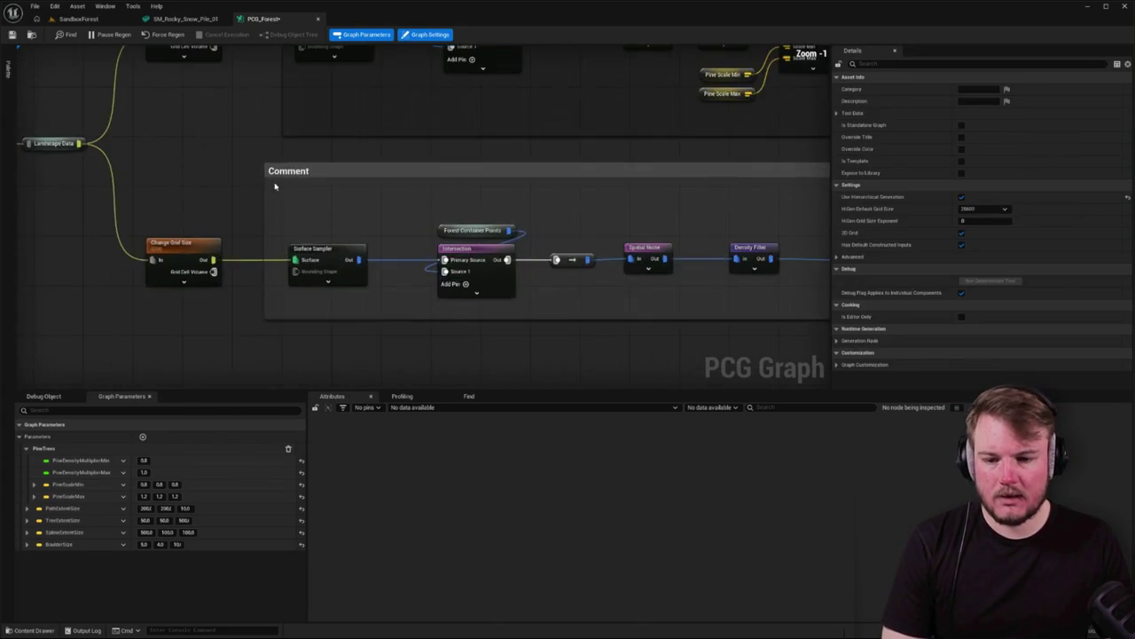
Shrink the new lower comment from its corner and pan along its nodes
{"action": "scroll", "coordinate": [275, 186], "scroll_direction": "up", "scroll_amount": 1}
{"action": "mouse_move", "coordinate": [264, 159]}
{"action": "left_mouse_down"}
{"action": "mouse_move", "coordinate": [292, 184]}
{"action": "mouse_move", "coordinate": [294, 204]}
{"action": "mouse_move", "coordinate": [294, 192]}
{"action": "mouse_move", "coordinate": [281, 194]}
{"action": "left_mouse_up"}
{"action": "left_click", "coordinate": [298, 195]}
{"action": "scroll", "coordinate": [375, 241], "scroll_direction": "down", "scroll_amount": 4}
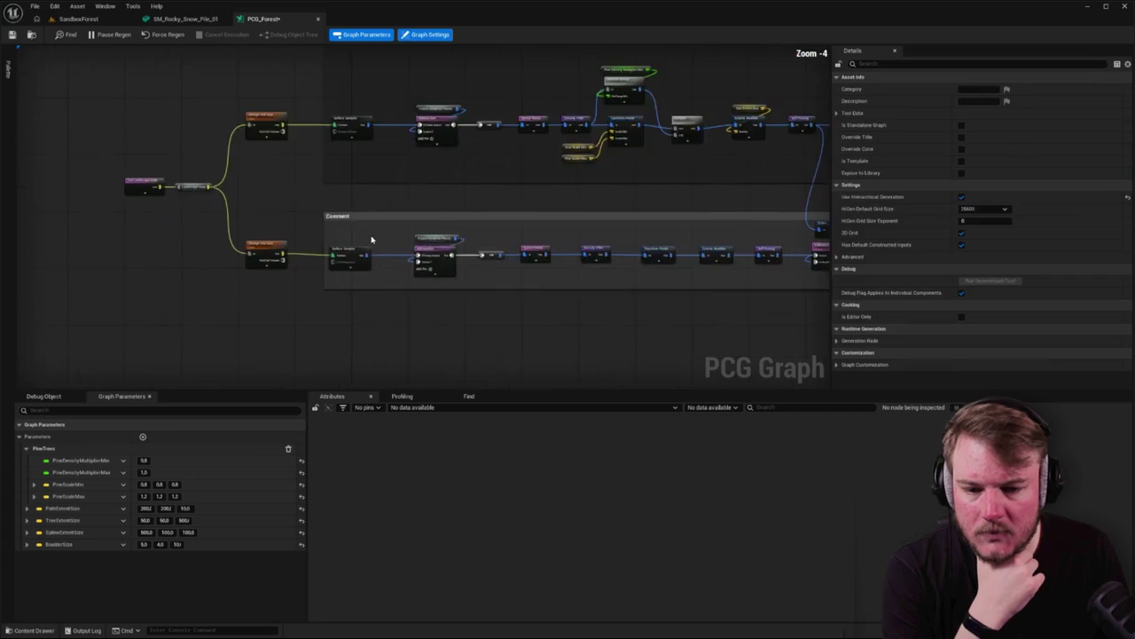
{"action": "left_click_drag", "start_coordinate": [375, 241], "coordinate": [112, 240]}
{"action": "mouse_move", "coordinate": [756, 276]}
{"action": "left_mouse_down"}
{"action": "mouse_move", "coordinate": [730, 260]}
{"action": "mouse_move", "coordinate": [477, 228]}
{"action": "left_mouse_up"}
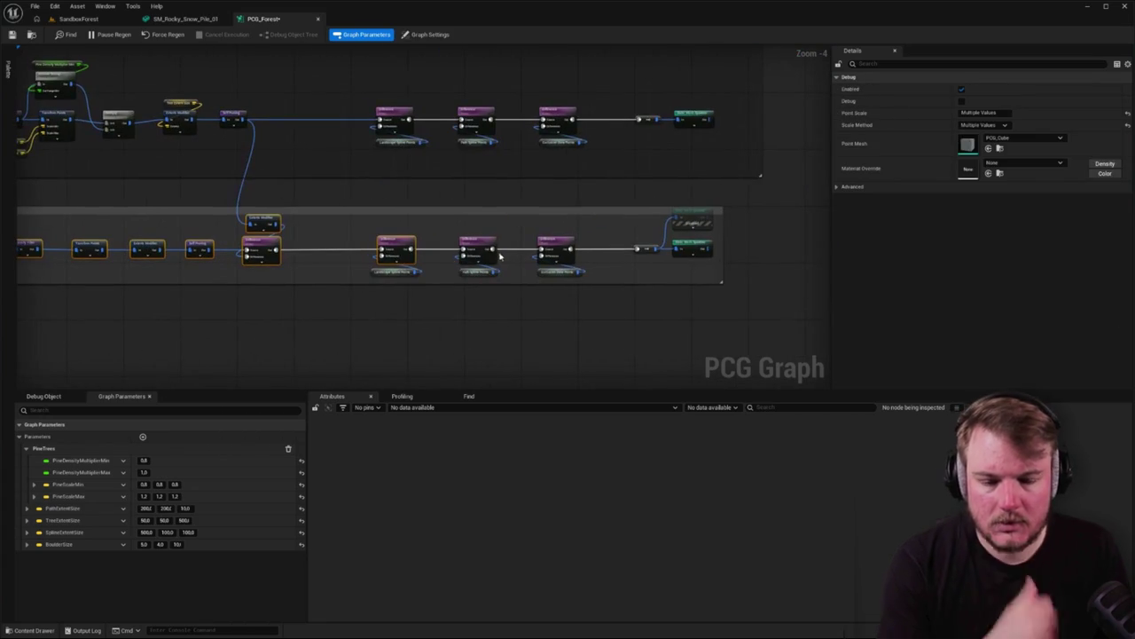
Frame the lower spawn-row nodes and widen the comment to the right
{"action": "mouse_move", "coordinate": [366, 223]}
{"action": "left_mouse_down"}
{"action": "mouse_move", "coordinate": [515, 270]}
{"action": "mouse_move", "coordinate": [680, 274]}
{"action": "left_mouse_up"}
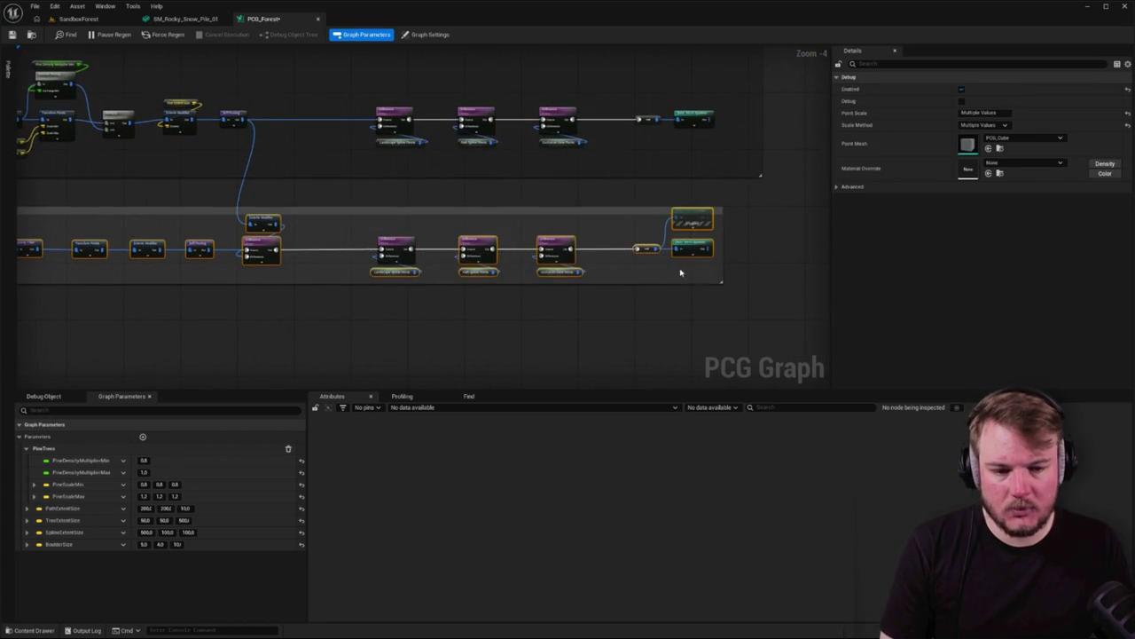
{"action": "scroll", "coordinate": [475, 250], "scroll_direction": "up", "scroll_amount": 3}
{"action": "scroll", "coordinate": [374, 236], "scroll_direction": "up", "scroll_amount": 1}
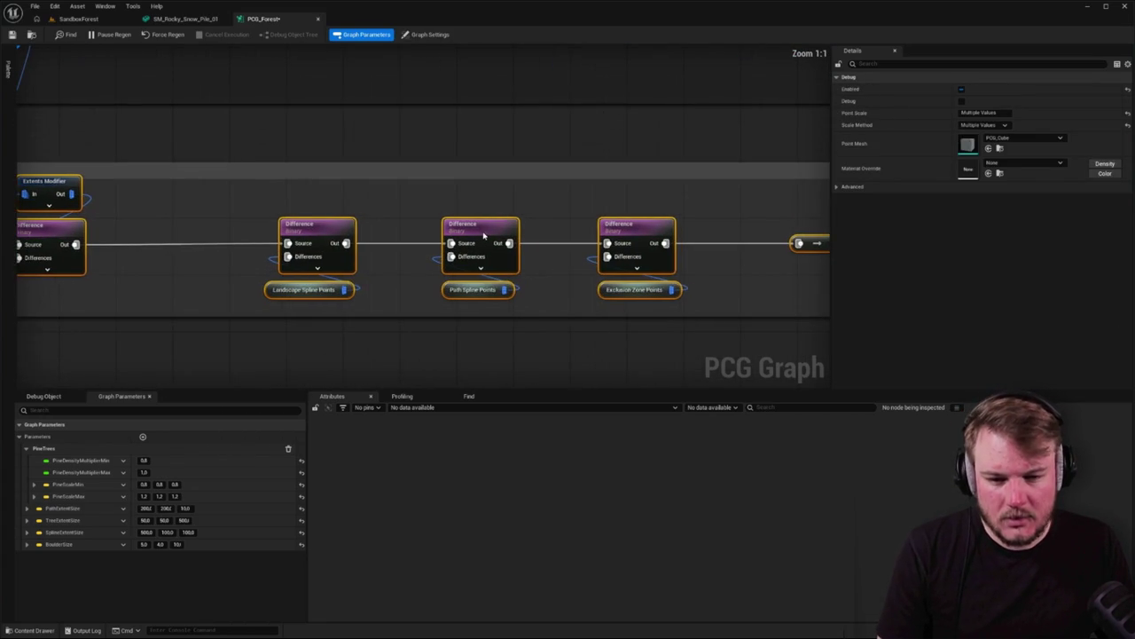
{"action": "key", "text": "Home"}
{"action": "scroll", "coordinate": [621, 220], "scroll_direction": "down", "scroll_amount": 5}
{"action": "scroll", "coordinate": [740, 218], "scroll_direction": "up", "scroll_amount": 5}
{"action": "mouse_move", "coordinate": [741, 218]}
{"action": "left_mouse_down"}
{"action": "mouse_move", "coordinate": [604, 211]}
{"action": "mouse_move", "coordinate": [677, 208]}
{"action": "mouse_move", "coordinate": [653, 210]}
{"action": "left_mouse_up"}
{"action": "mouse_move", "coordinate": [688, 164]}
{"action": "left_mouse_down"}
{"action": "mouse_move", "coordinate": [674, 226]}
{"action": "mouse_move", "coordinate": [670, 192]}
{"action": "left_mouse_up"}
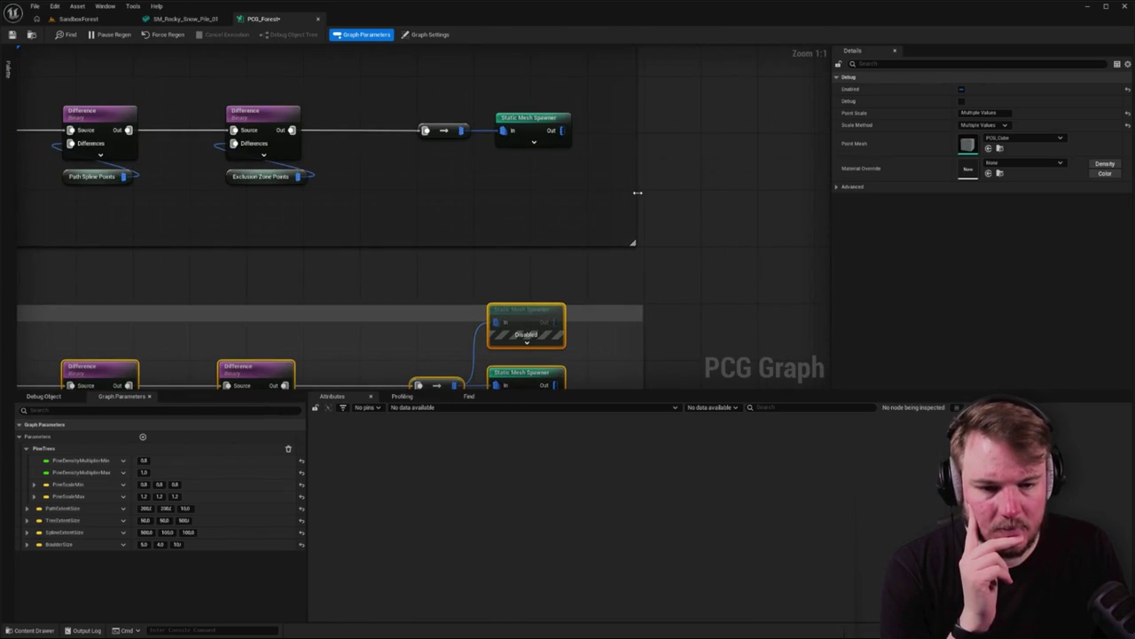
Check the Surface Sampler settings and extend the lower comment downward
{"action": "scroll", "coordinate": [637, 192], "scroll_direction": "down", "scroll_amount": 8}
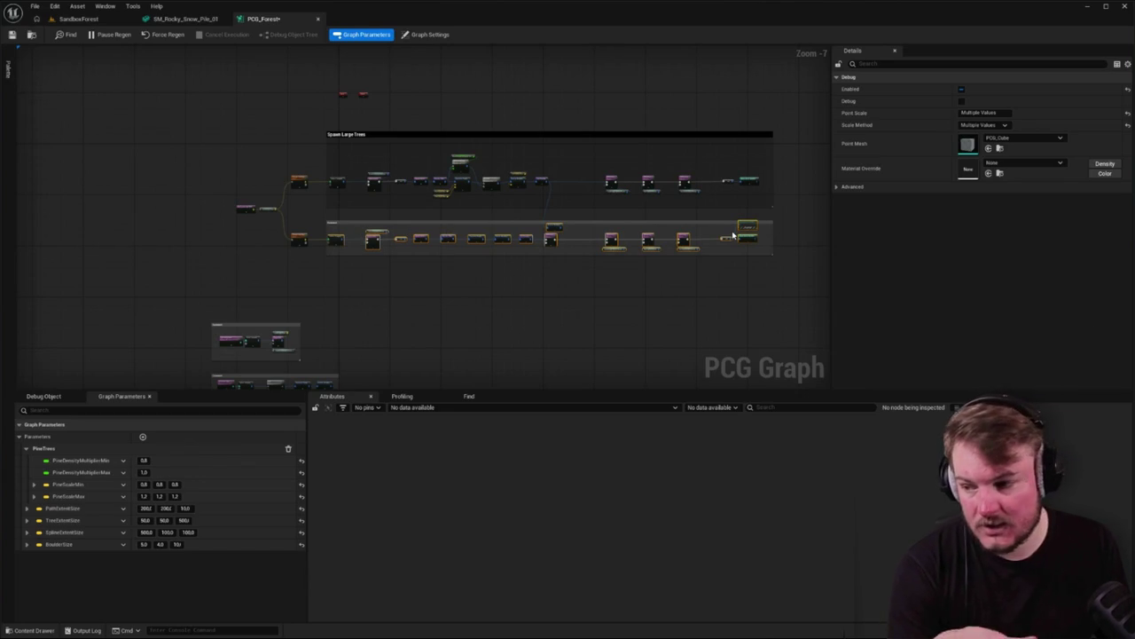
{"action": "scroll", "coordinate": [334, 220], "scroll_direction": "up", "scroll_amount": 4}
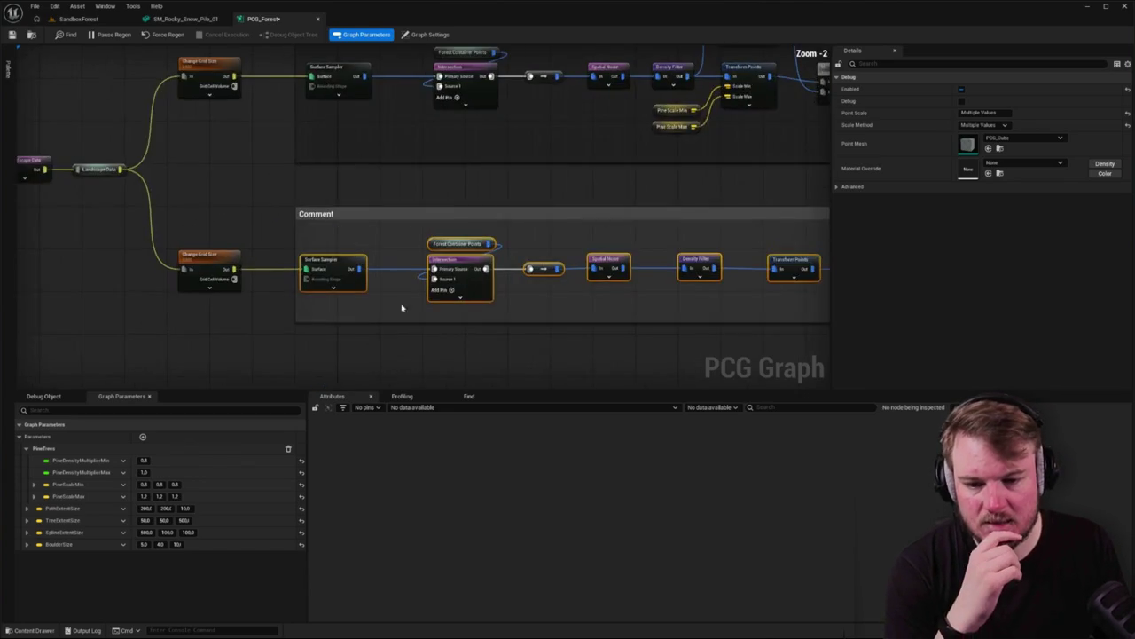
{"action": "left_click_drag", "start_coordinate": [315, 262], "coordinate": [427, 267]}
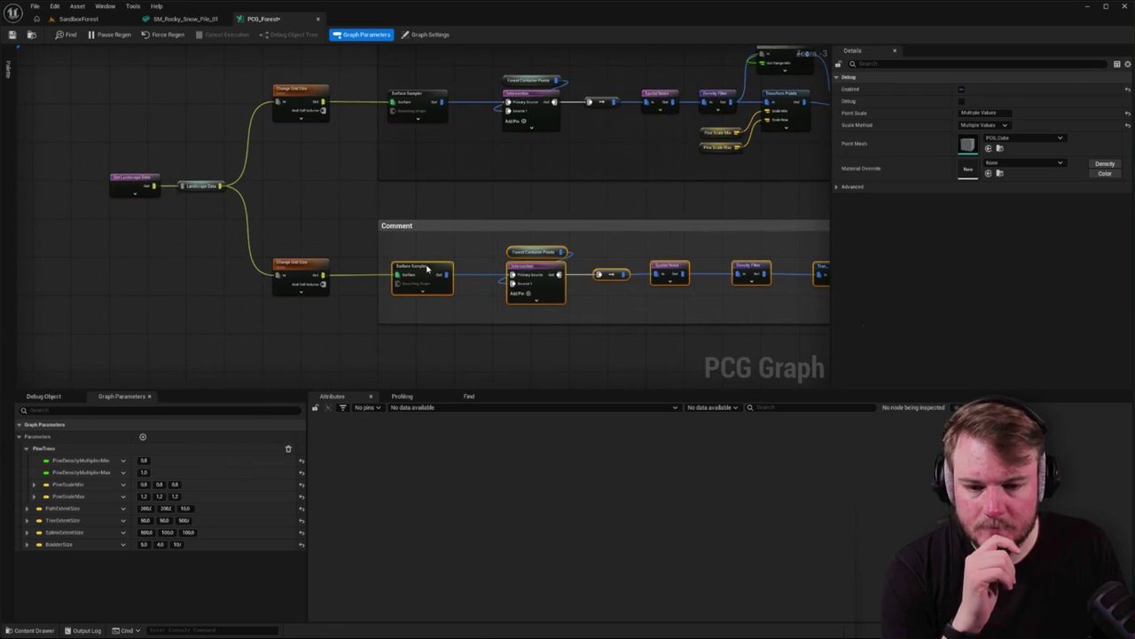
{"action": "key", "text": "ctrl+z"}
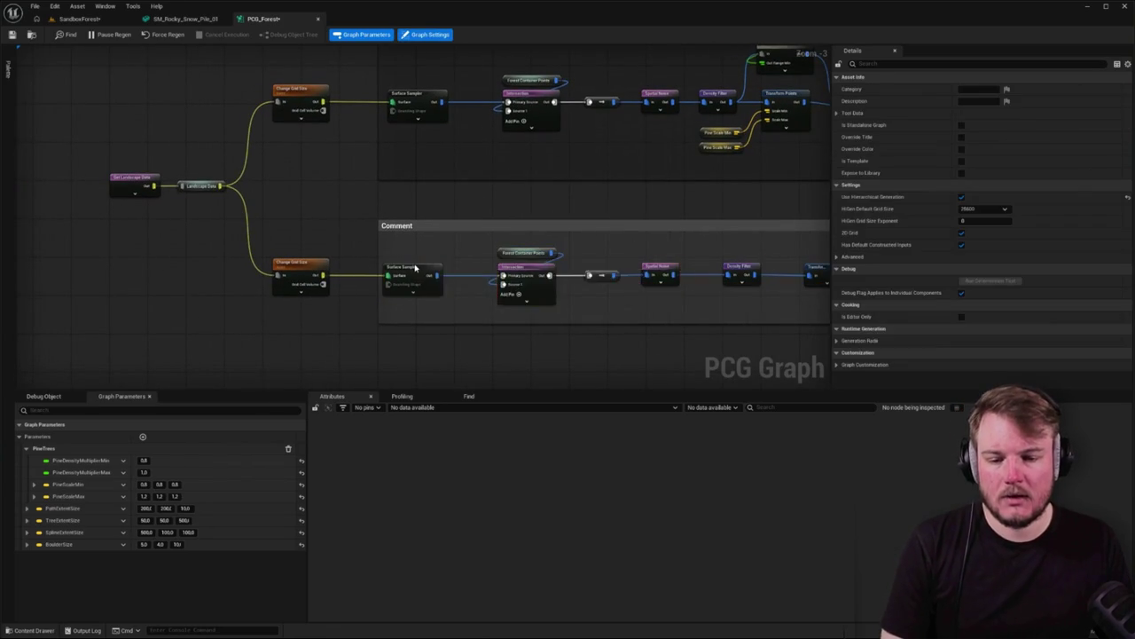
{"action": "left_click", "coordinate": [427, 273]}
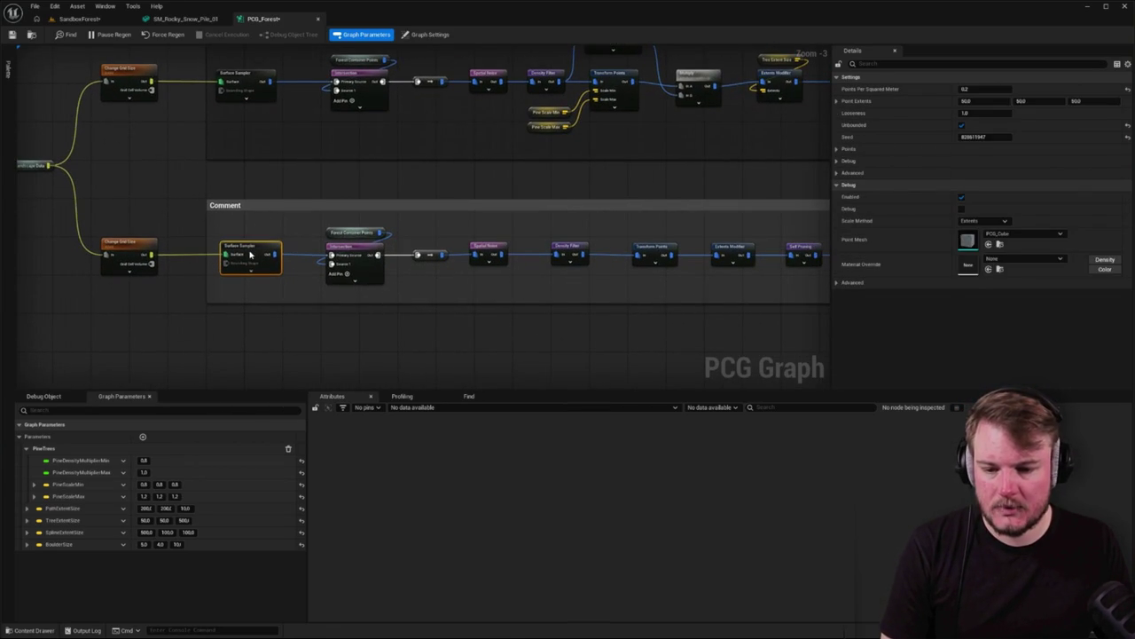
{"action": "left_click_drag", "start_coordinate": [294, 304], "coordinate": [295, 349]}
Make the lower comment black with a title font size of 32
{"action": "left_click", "coordinate": [464, 207]}
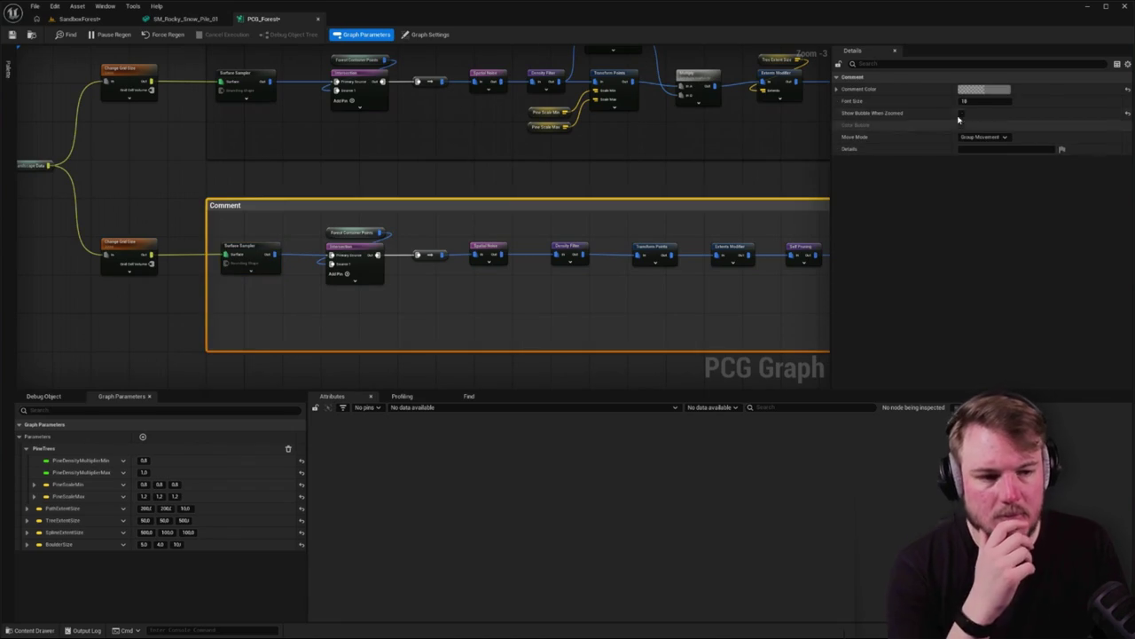
{"action": "left_click", "coordinate": [985, 90]}
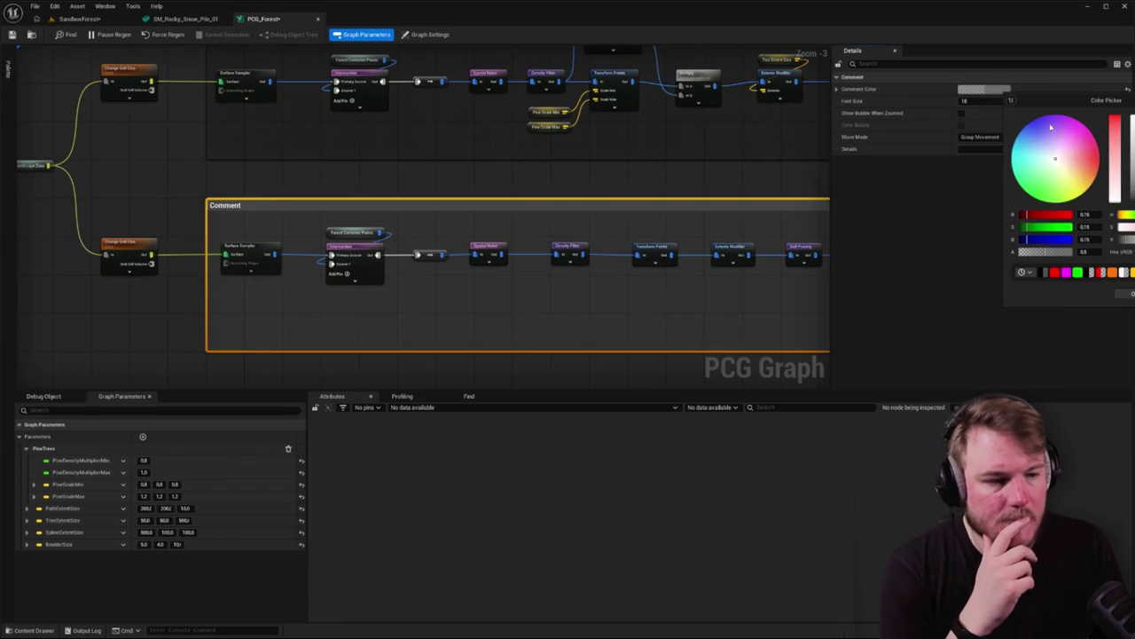
{"action": "left_click", "coordinate": [971, 101]}
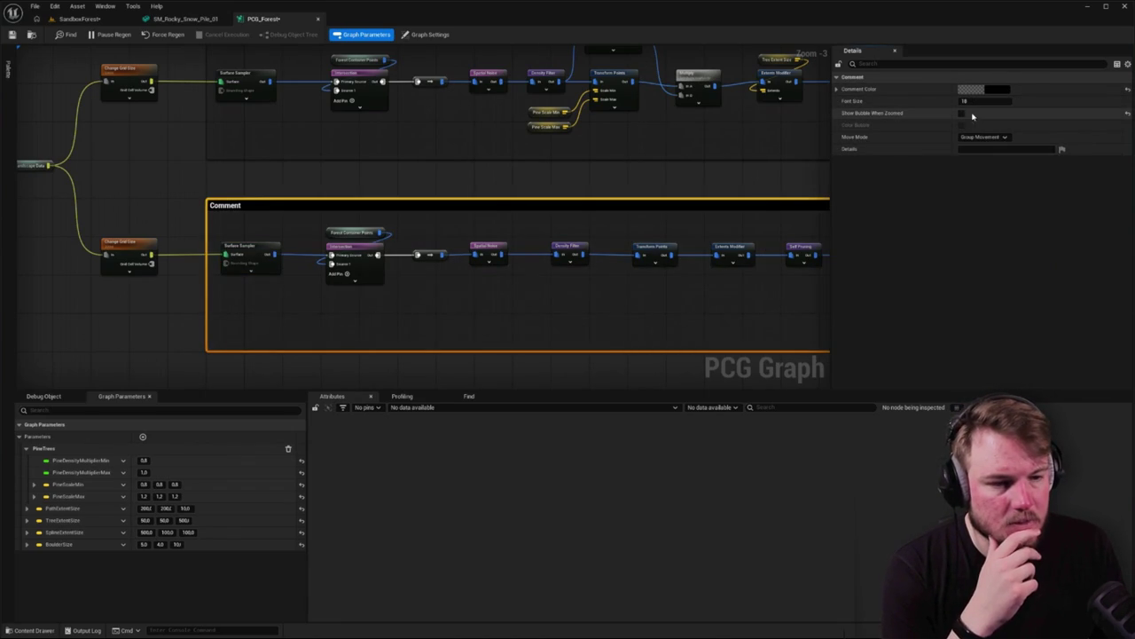
{"action": "type", "text": "32"}
{"action": "key", "text": "Return"}
{"action": "scroll", "coordinate": [434, 182], "scroll_direction": "down", "scroll_amount": 4}
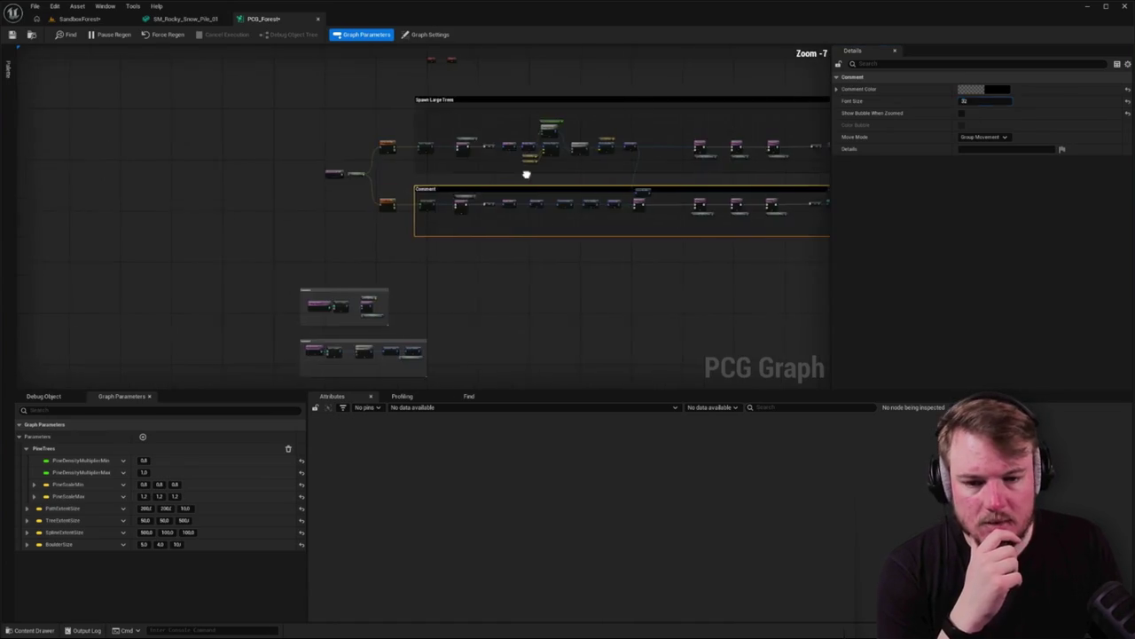
Rename the lower PCG_Forest comment to 'Spawn Medium Trees', correcting the typo, then view both spawn branches
{"action": "scroll", "coordinate": [434, 182], "scroll_direction": "up", "scroll_amount": 5}
{"action": "double_click", "coordinate": [434, 182]}
{"action": "type", "text": "Spawnin"}
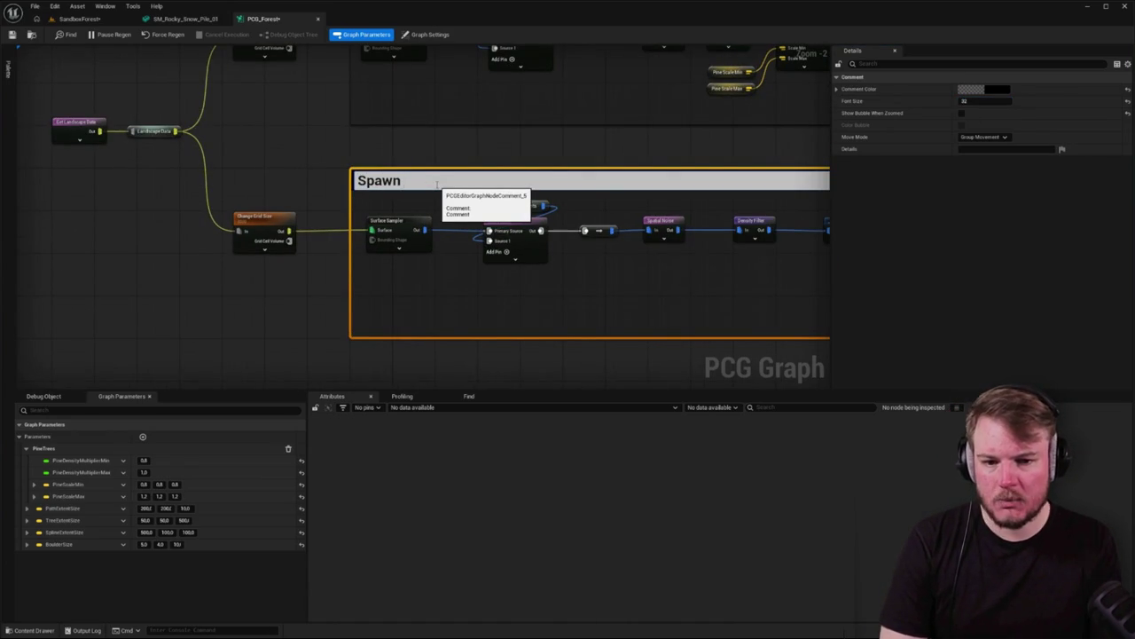
{"action": "type", "text": "Medoium"}
{"action": "key", "text": "BackSpace"}
{"action": "key", "text": "BackSpace"}
{"action": "key", "text": "BackSpace"}
{"action": "type", "text": "ium Trees"}
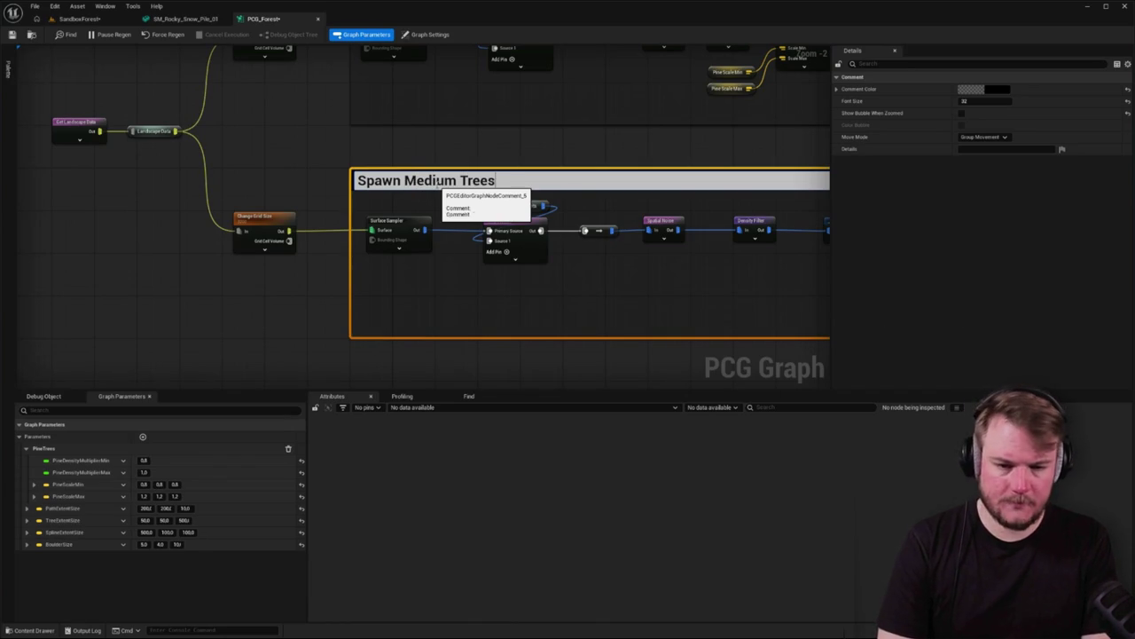
{"action": "key", "text": "Return"}
{"action": "scroll", "coordinate": [402, 165], "scroll_direction": "down", "scroll_amount": 2}
{"action": "scroll", "coordinate": [402, 164], "scroll_direction": "down", "scroll_amount": 1}
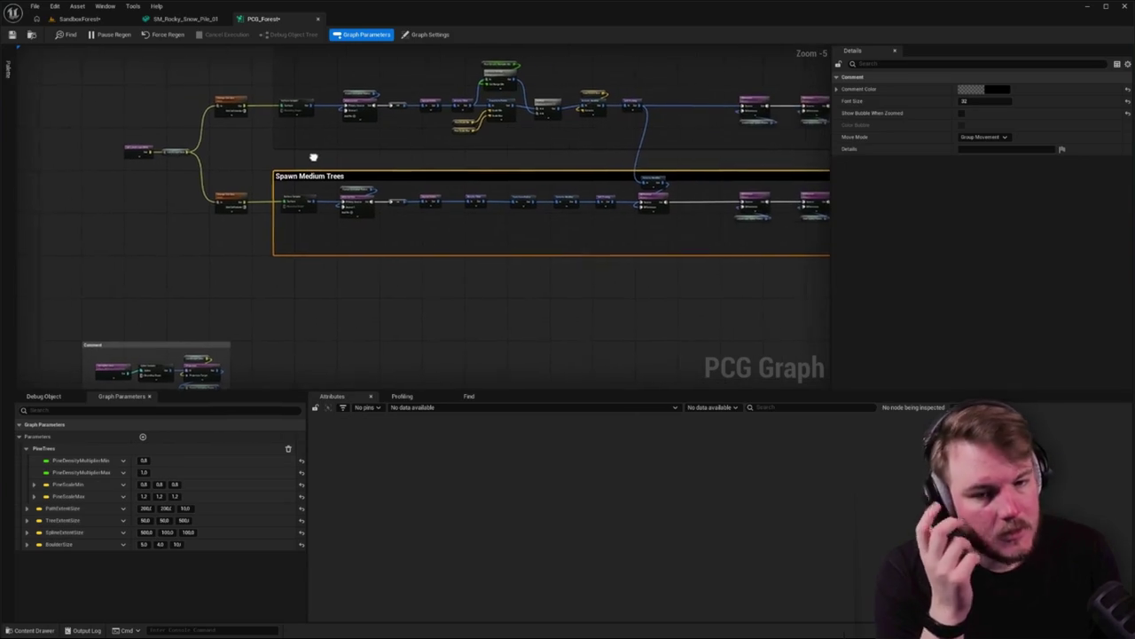
{"action": "mouse_move", "coordinate": [402, 255]}
{"action": "left_mouse_down"}
{"action": "mouse_move", "coordinate": [208, 182]}
{"action": "mouse_move", "coordinate": [353, 212]}
{"action": "left_mouse_up"}
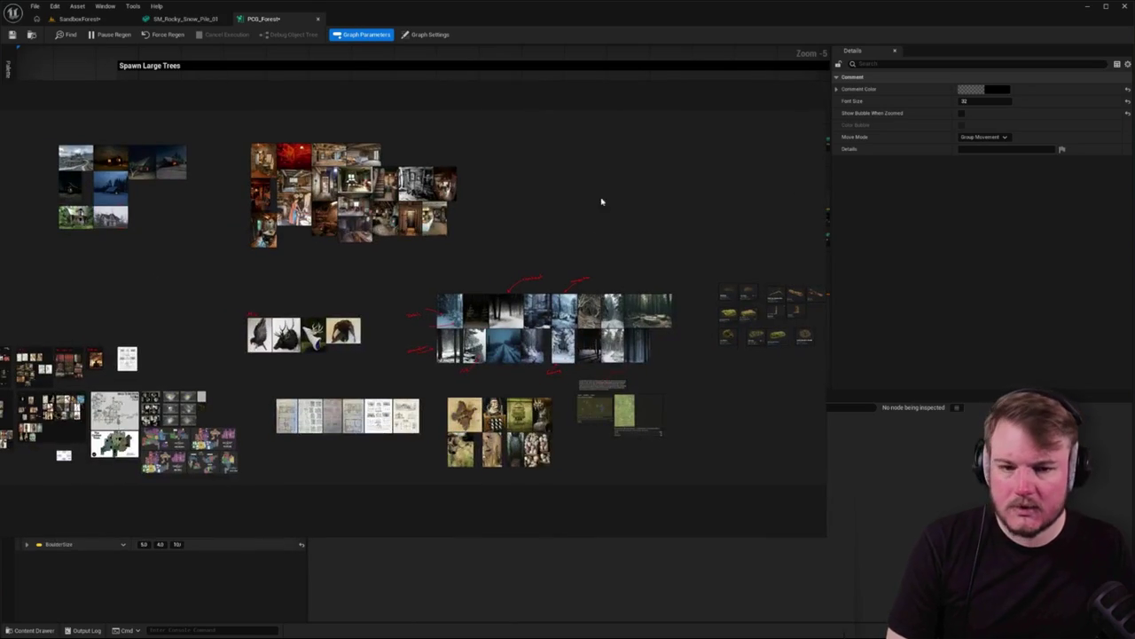
Lock the PureRef board with Ctrl+W and zoom across the snowy forest photo grid
{"action": "left_click_drag", "start_coordinate": [612, 71], "coordinate": [619, 73]}
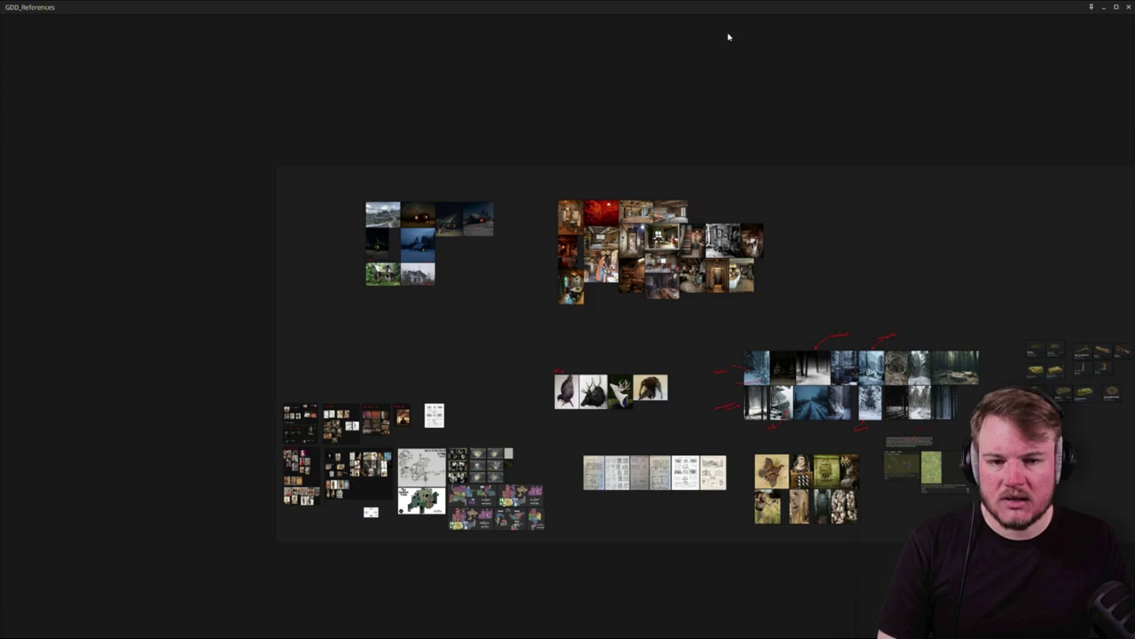
{"action": "key", "text": "ctrl+w"}
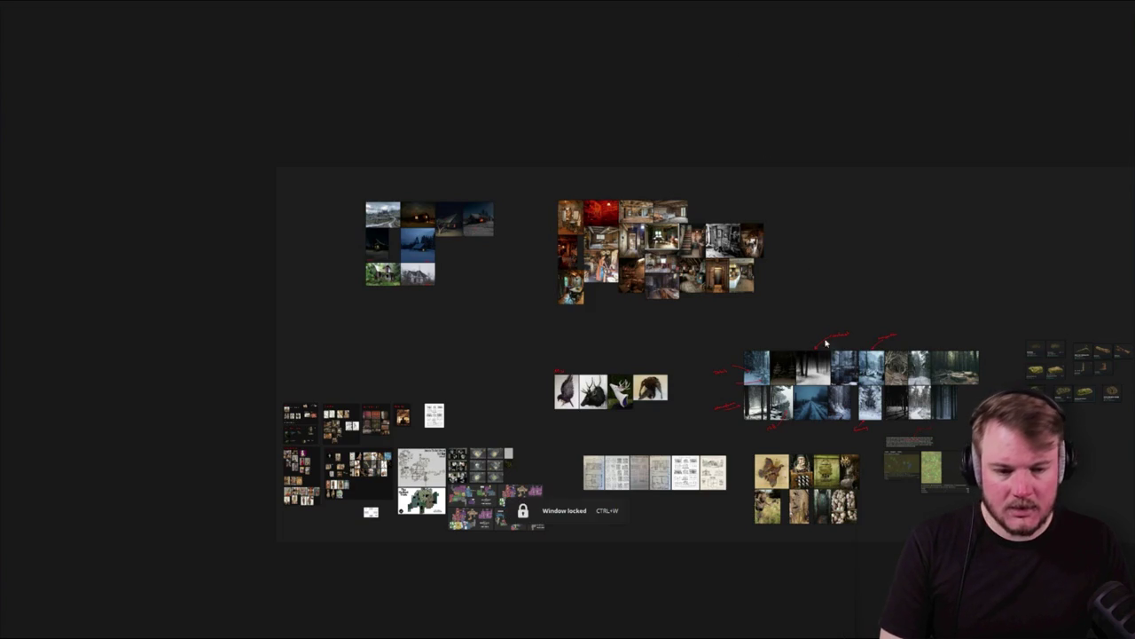
{"action": "scroll", "coordinate": [570, 299], "scroll_direction": "up", "scroll_amount": 5}
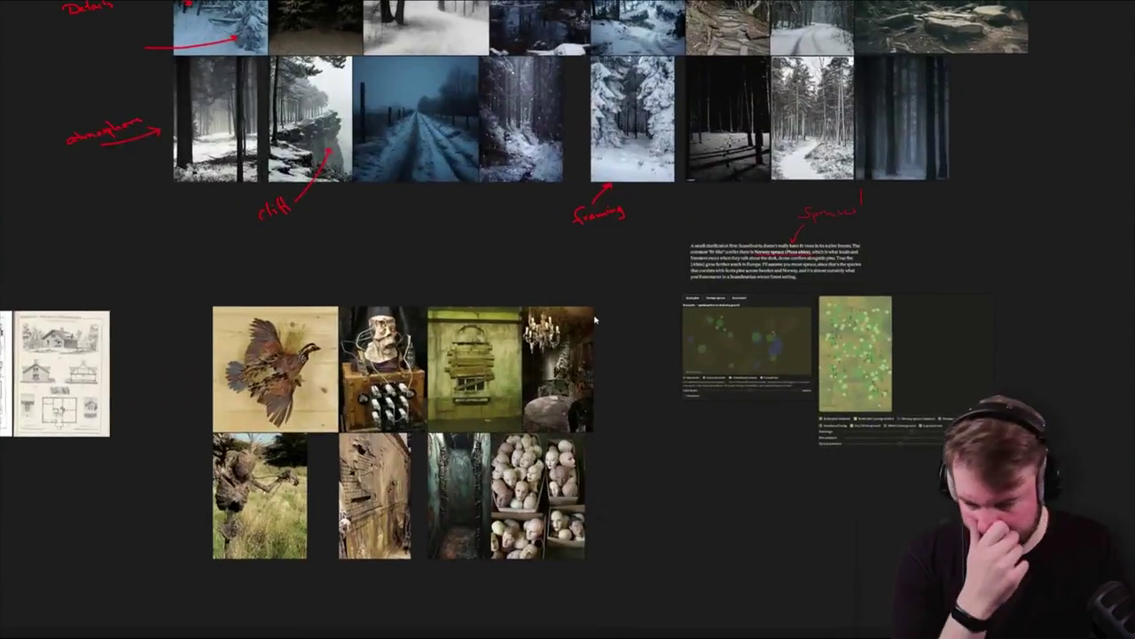
{"action": "mouse_move", "coordinate": [571, 299]}
{"action": "left_mouse_down"}
{"action": "mouse_move", "coordinate": [376, 596]}
{"action": "mouse_move", "coordinate": [426, 535]}
{"action": "left_mouse_up"}
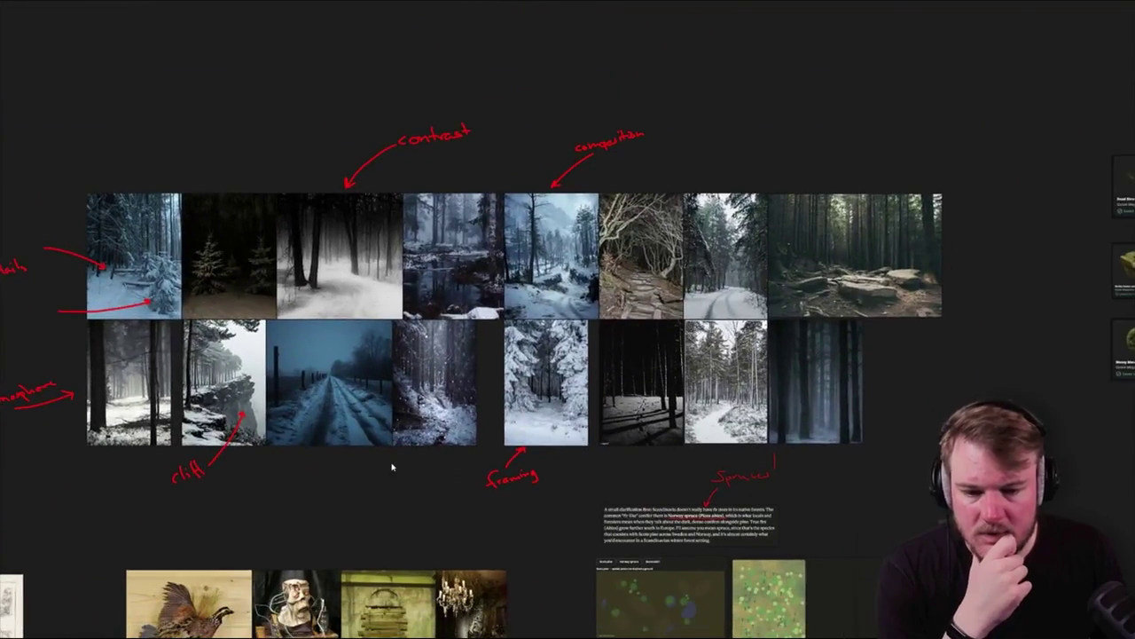
{"action": "scroll", "coordinate": [347, 362], "scroll_direction": "up", "scroll_amount": 2}
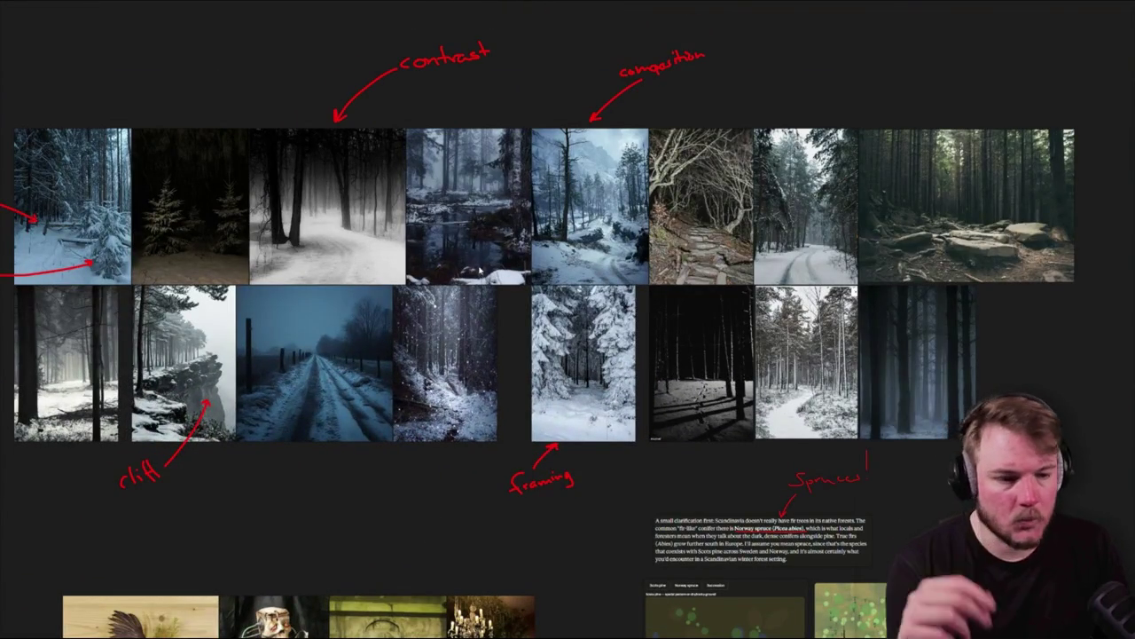
{"action": "scroll", "coordinate": [871, 351], "scroll_direction": "up", "scroll_amount": 3}
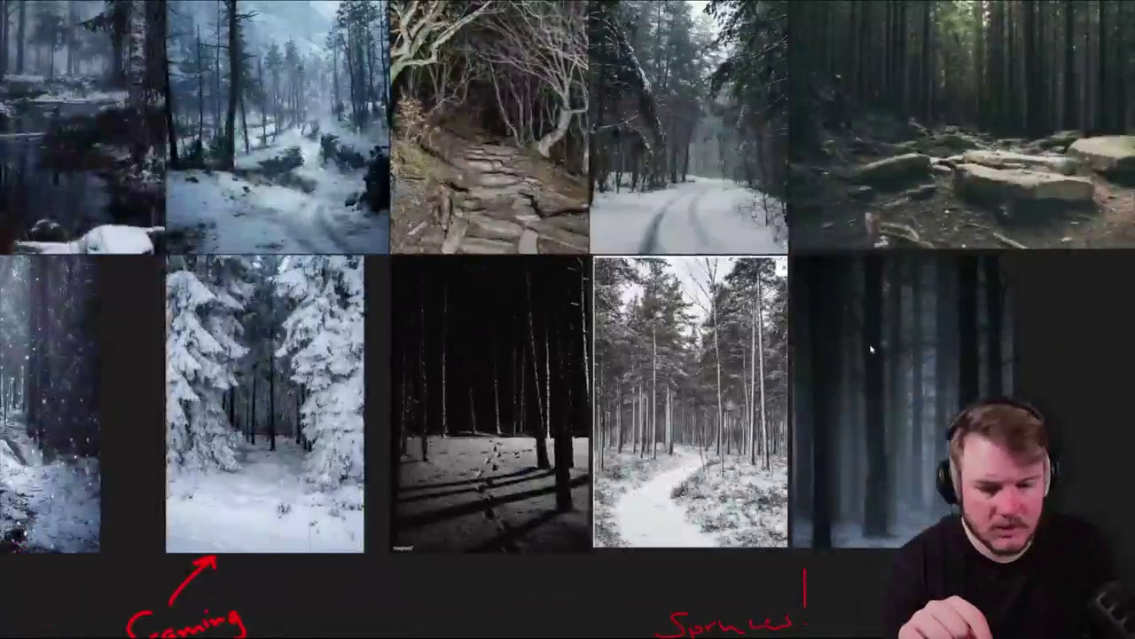
{"action": "scroll", "coordinate": [871, 350], "scroll_direction": "left", "scroll_amount": 5}
{"action": "mouse_move", "coordinate": [458, 258]}
{"action": "left_mouse_down"}
{"action": "mouse_move", "coordinate": [606, 286]}
{"action": "mouse_move", "coordinate": [841, 489]}
{"action": "mouse_move", "coordinate": [1097, 453]}
{"action": "mouse_move", "coordinate": [1073, 396]}
{"action": "mouse_move", "coordinate": [436, 350]}
{"action": "left_mouse_up"}
{"action": "scroll", "coordinate": [520, 146], "scroll_direction": "up", "scroll_amount": 4}
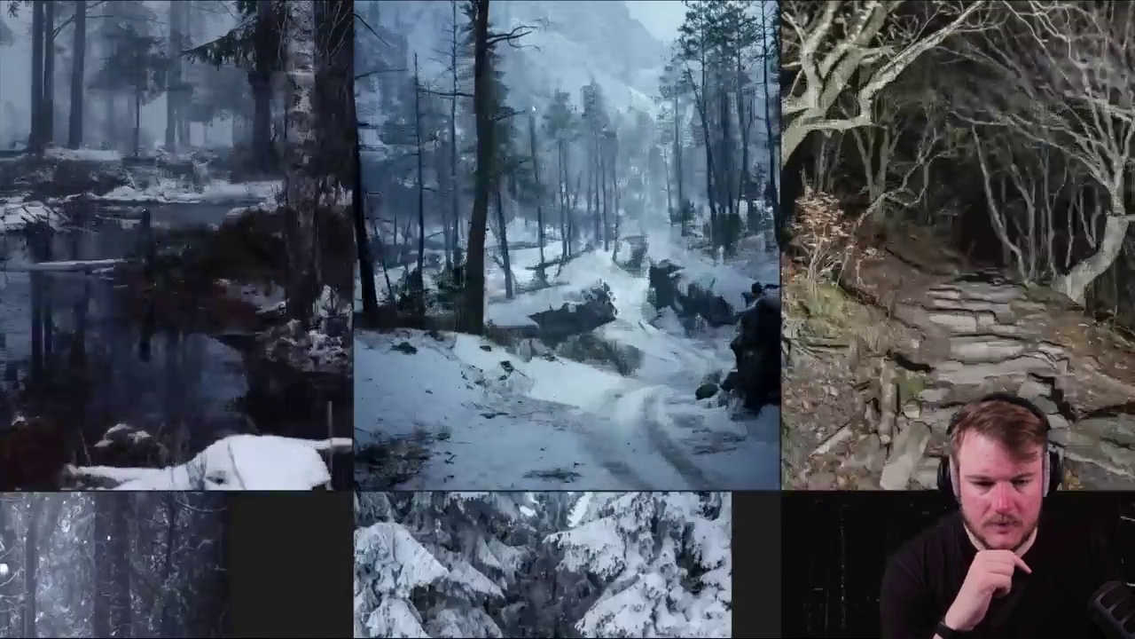
{"action": "left_click_drag", "start_coordinate": [532, 111], "coordinate": [484, 206]}
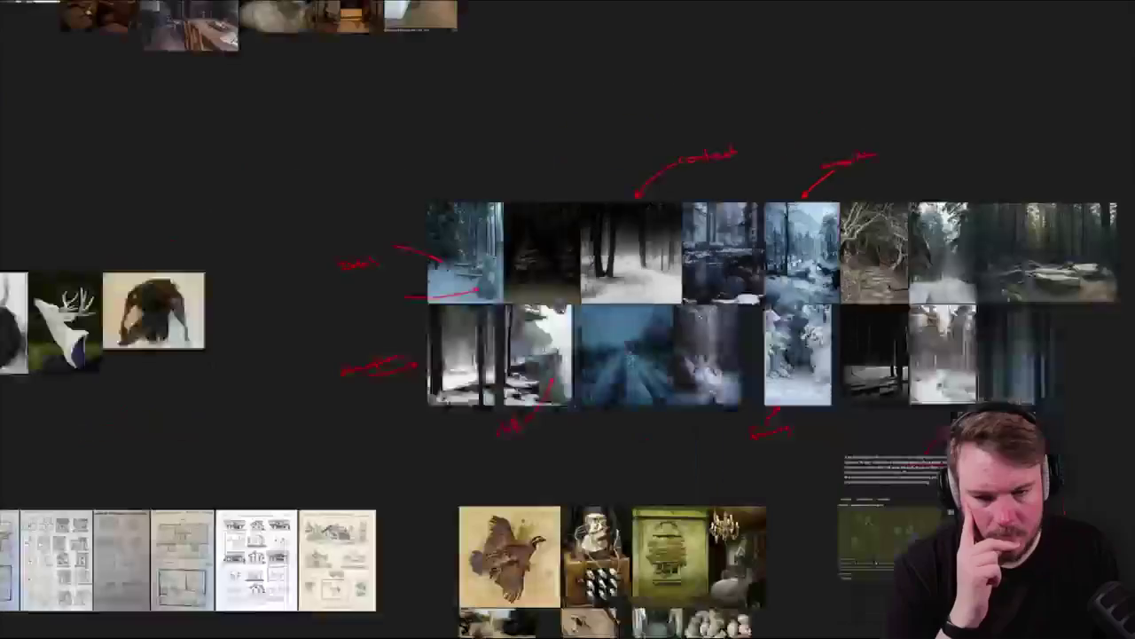
{"action": "key", "text": "ctrl+w"}
Shrink the PureRef window out of the way and switch back to the Unreal PCG_Forest graph
{"action": "left_click_drag", "start_coordinate": [618, 66], "coordinate": [251, 280]}
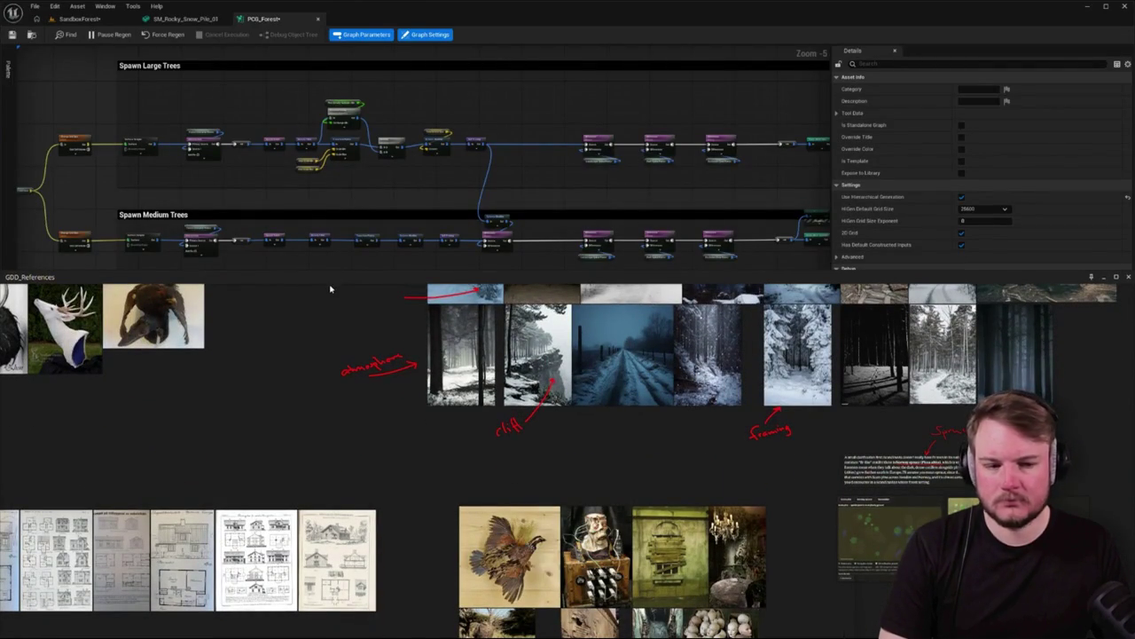
{"action": "key", "text": "alt+Tab"}
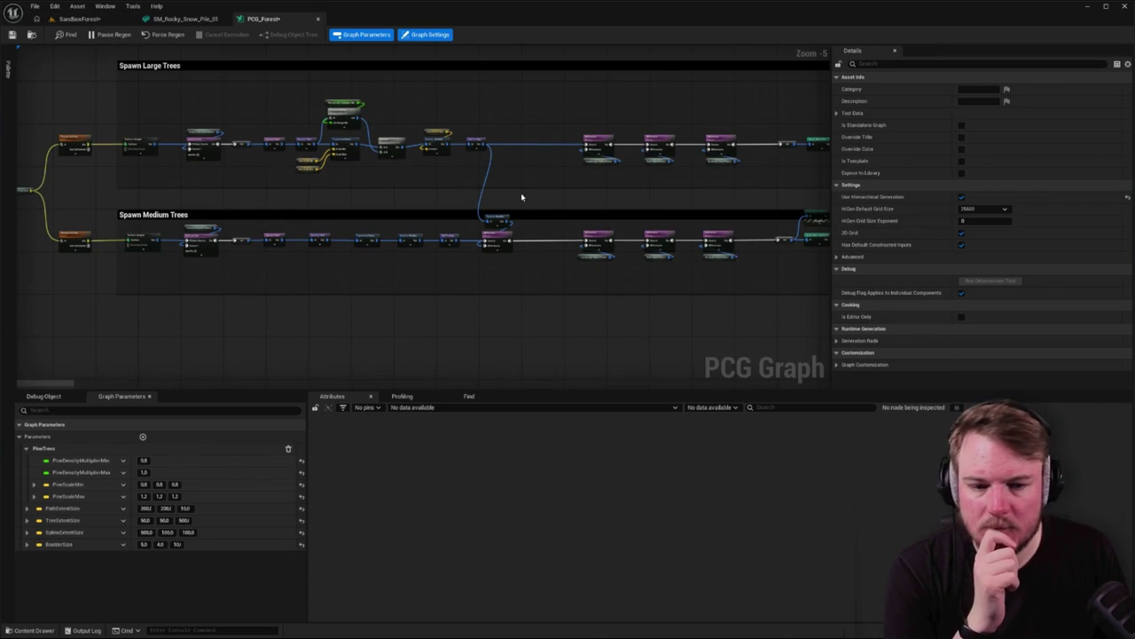
{"action": "scroll", "coordinate": [522, 197], "scroll_direction": "up", "scroll_amount": 5}
{"action": "left_click", "coordinate": [510, 289]}
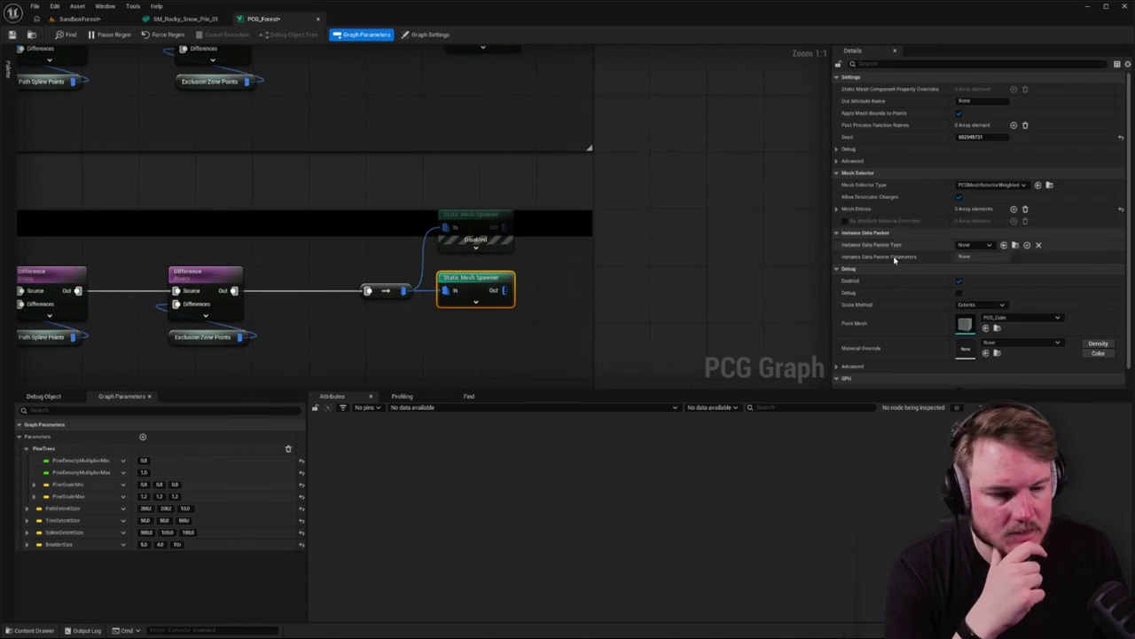
{"action": "scroll", "coordinate": [892, 259], "scroll_direction": "down", "scroll_amount": 1}
{"action": "left_click", "coordinate": [837, 200]}
{"action": "left_click", "coordinate": [844, 213]}
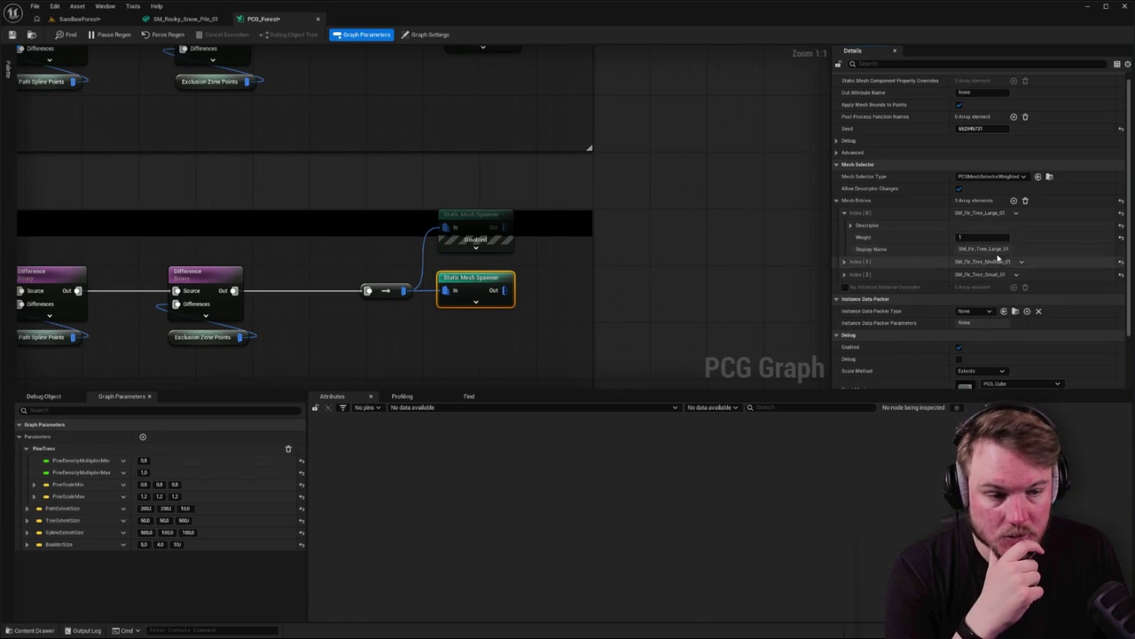
{"action": "left_click", "coordinate": [598, 133]}
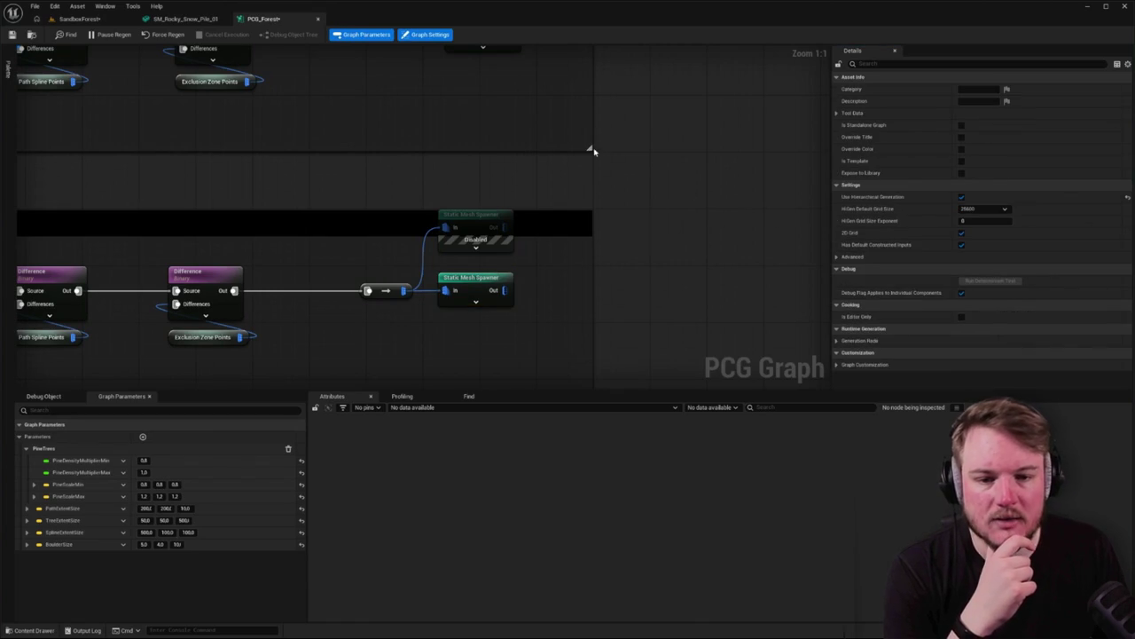
{"action": "scroll", "coordinate": [593, 151], "scroll_direction": "down", "scroll_amount": 6}
{"action": "scroll", "coordinate": [261, 109], "scroll_direction": "up", "scroll_amount": 4}
{"action": "left_click", "coordinate": [390, 187]}
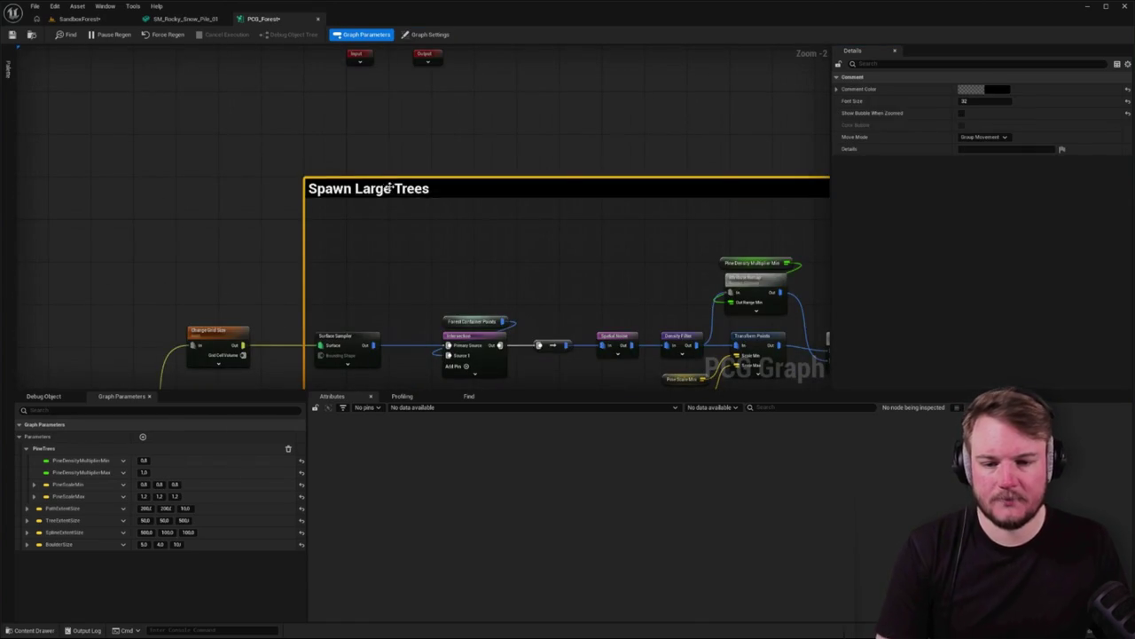
Append ' - Pine' to the upper comment so it reads 'Spawn Large Trees - Pine'
{"action": "double_click", "coordinate": [390, 187]}
{"action": "type", "text": "- Pone"}
{"action": "key", "text": "BackSpace"}
{"action": "key", "text": "BackSpace"}
{"action": "key", "text": "BackSpace"}
{"action": "type", "text": "ionn"}
{"action": "key", "text": "BackSpace"}
{"action": "key", "text": "BackSpace"}
{"action": "key", "text": "BackSpace"}
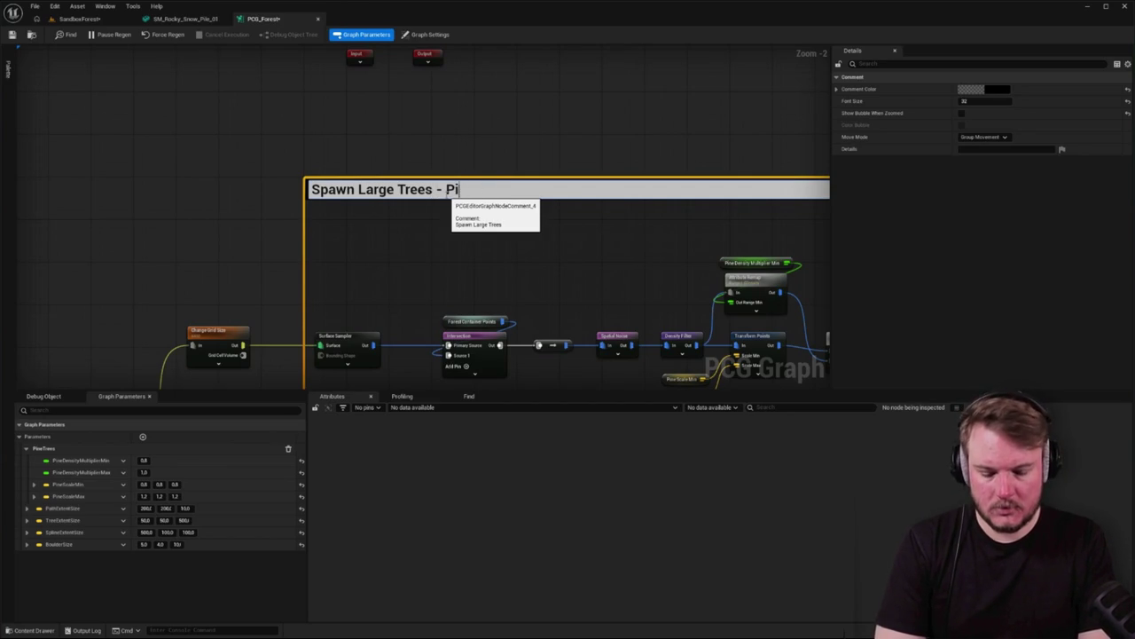
{"action": "type", "text": "ne"}
{"action": "key", "text": "Return"}
{"action": "scroll", "coordinate": [579, 206], "scroll_direction": "down", "scroll_amount": 4}
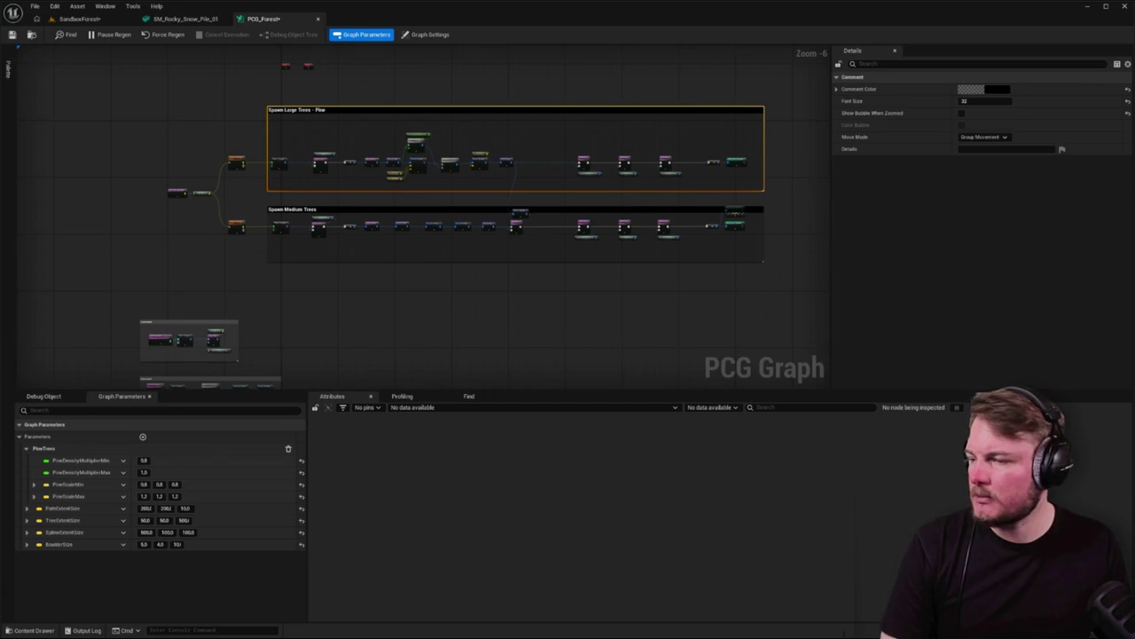
Select the medium-tree Static Mesh Spawner and expand its Mesh Entries and Index [0] details
{"action": "scroll", "coordinate": [497, 267], "scroll_direction": "down", "scroll_amount": 4}
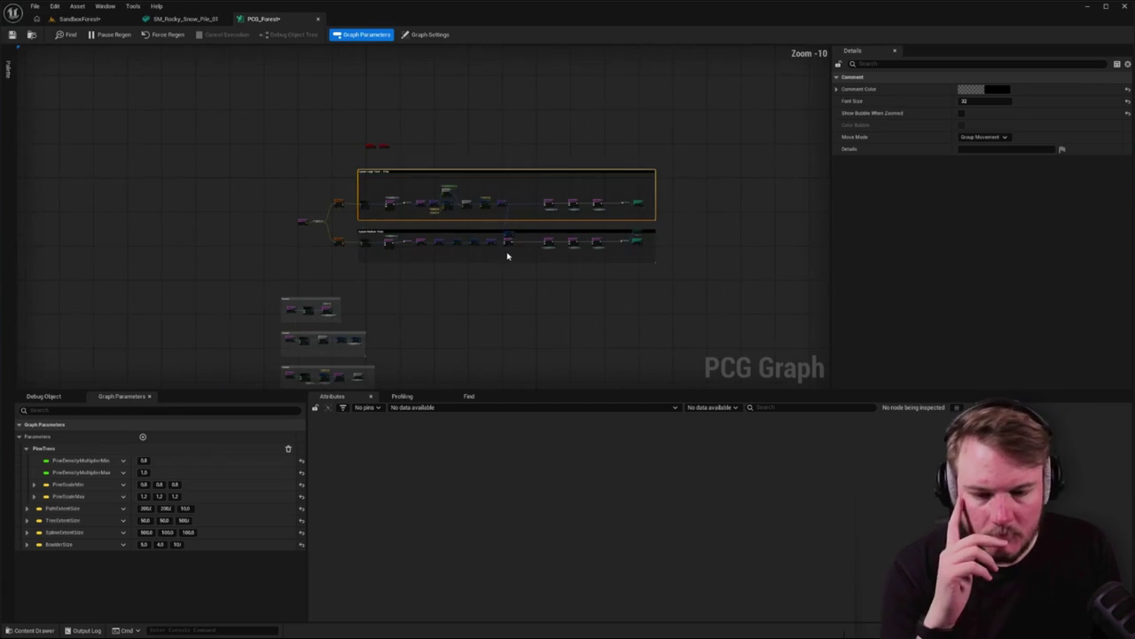
{"action": "scroll", "coordinate": [507, 251], "scroll_direction": "up", "scroll_amount": 6}
{"action": "scroll", "coordinate": [709, 257], "scroll_direction": "down", "scroll_amount": 3}
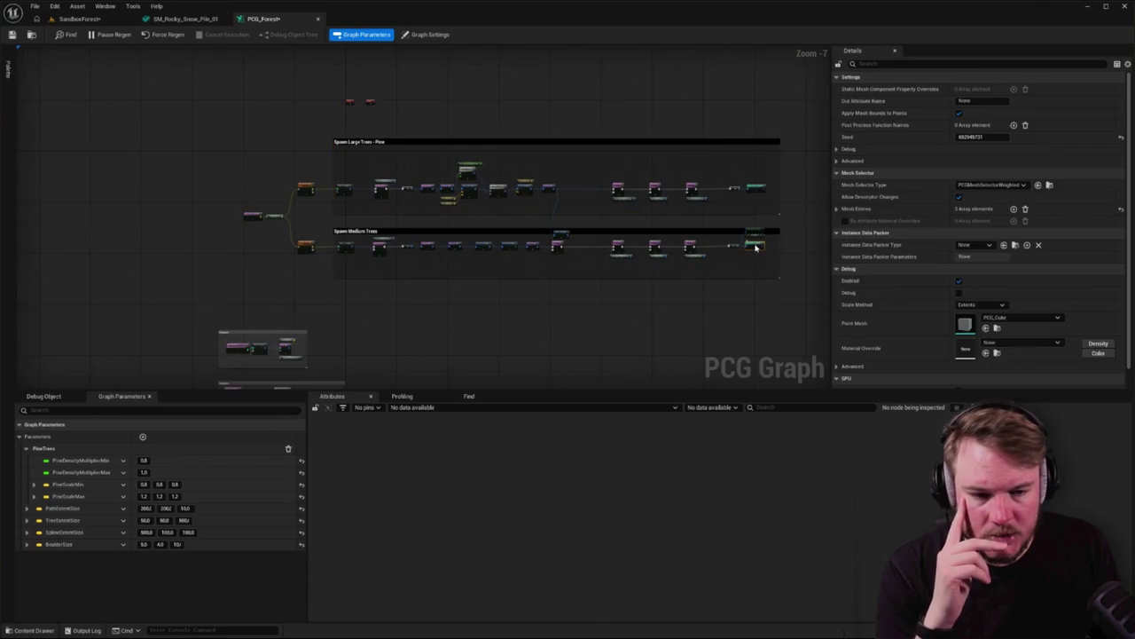
{"action": "left_click", "coordinate": [754, 246]}
{"action": "scroll", "coordinate": [859, 224], "scroll_direction": "down", "scroll_amount": 1}
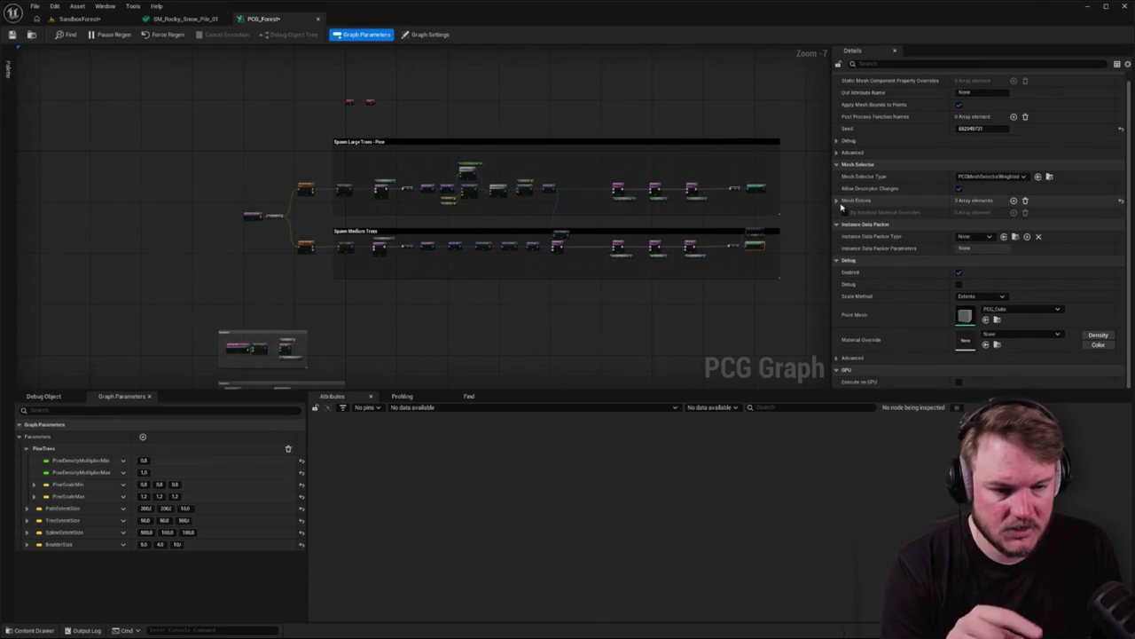
{"action": "left_click", "coordinate": [836, 201]}
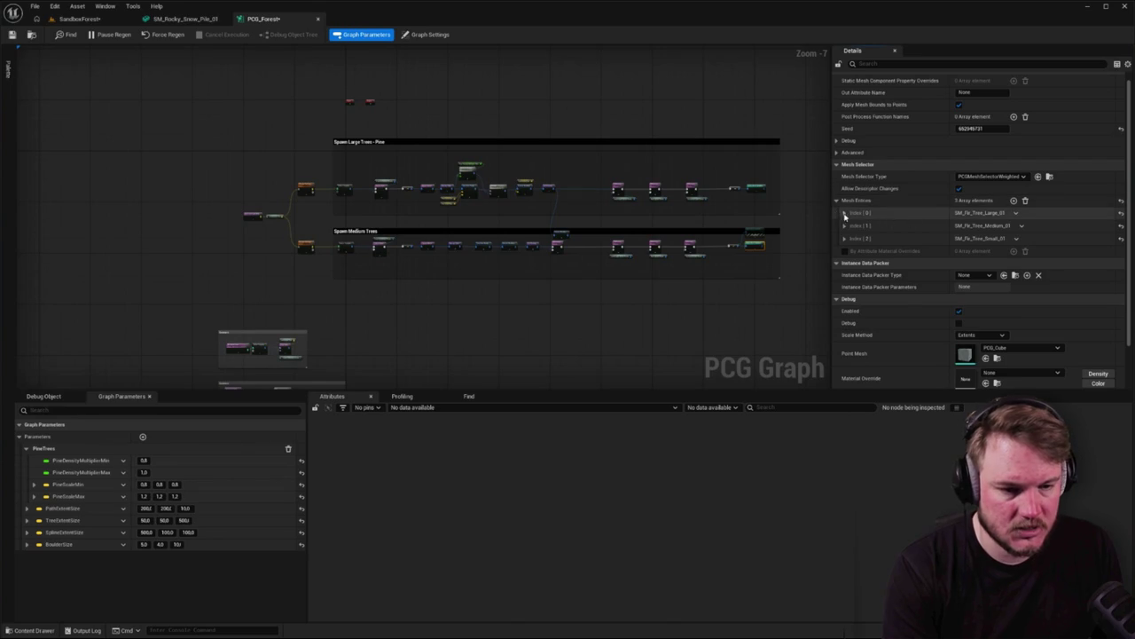
{"action": "left_click", "coordinate": [844, 214]}
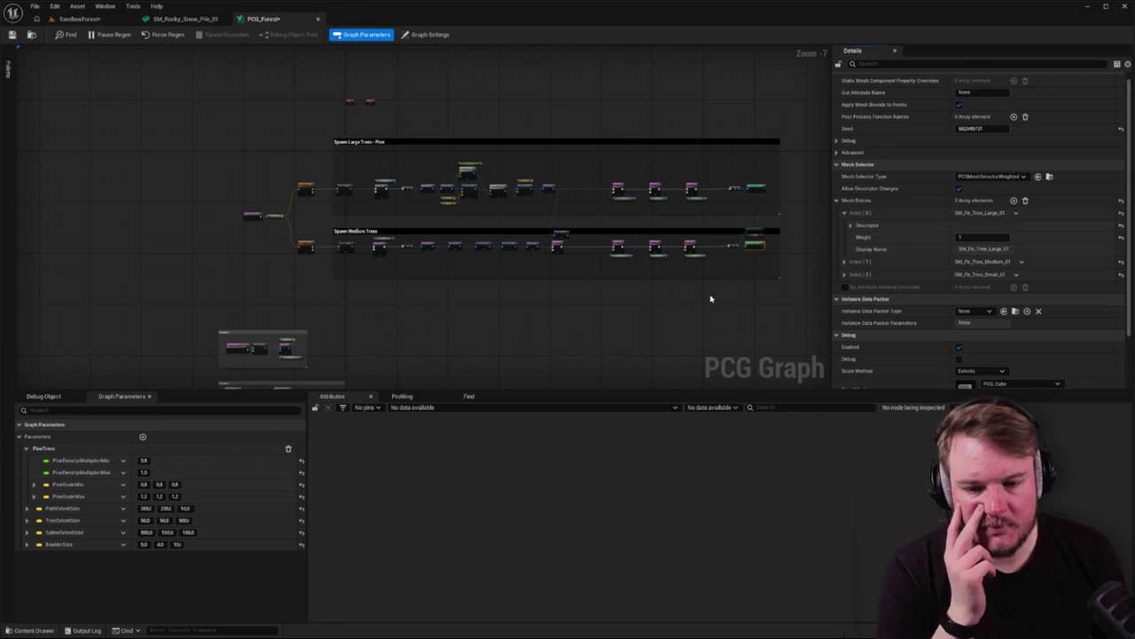
Bring the Difference nodes into view and drag a new wire from the first Difference Out pin
{"action": "scroll", "coordinate": [512, 269], "scroll_direction": "up", "scroll_amount": 3}
{"action": "scroll", "coordinate": [266, 257], "scroll_direction": "up", "scroll_amount": 1}
{"action": "scroll", "coordinate": [426, 216], "scroll_direction": "up", "scroll_amount": 1}
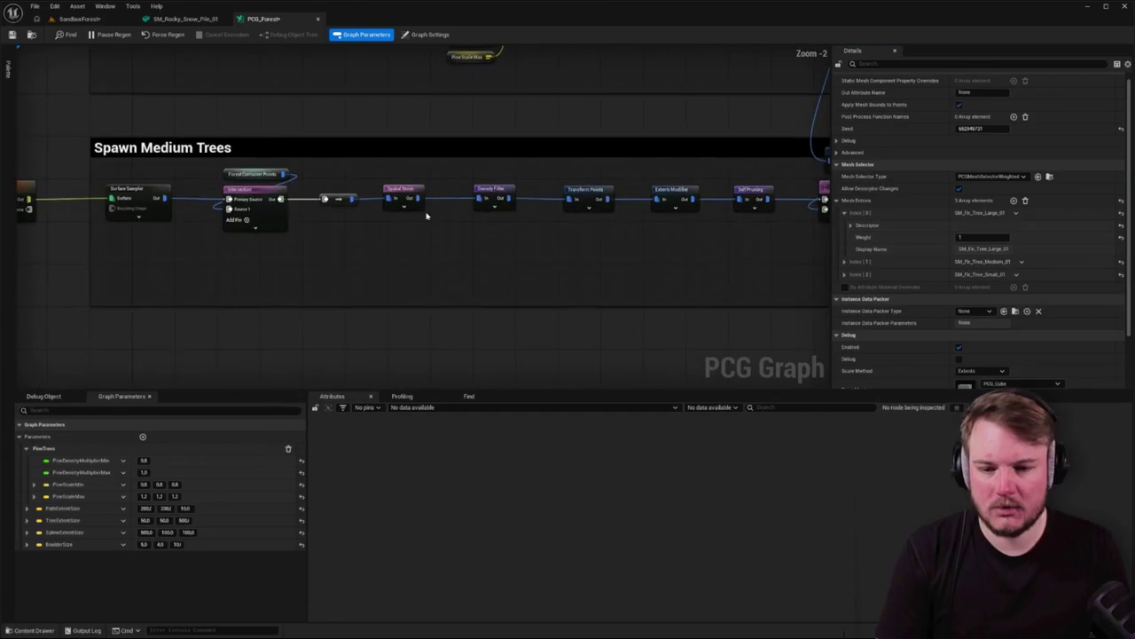
{"action": "scroll", "coordinate": [604, 246], "scroll_direction": "up", "scroll_amount": 1}
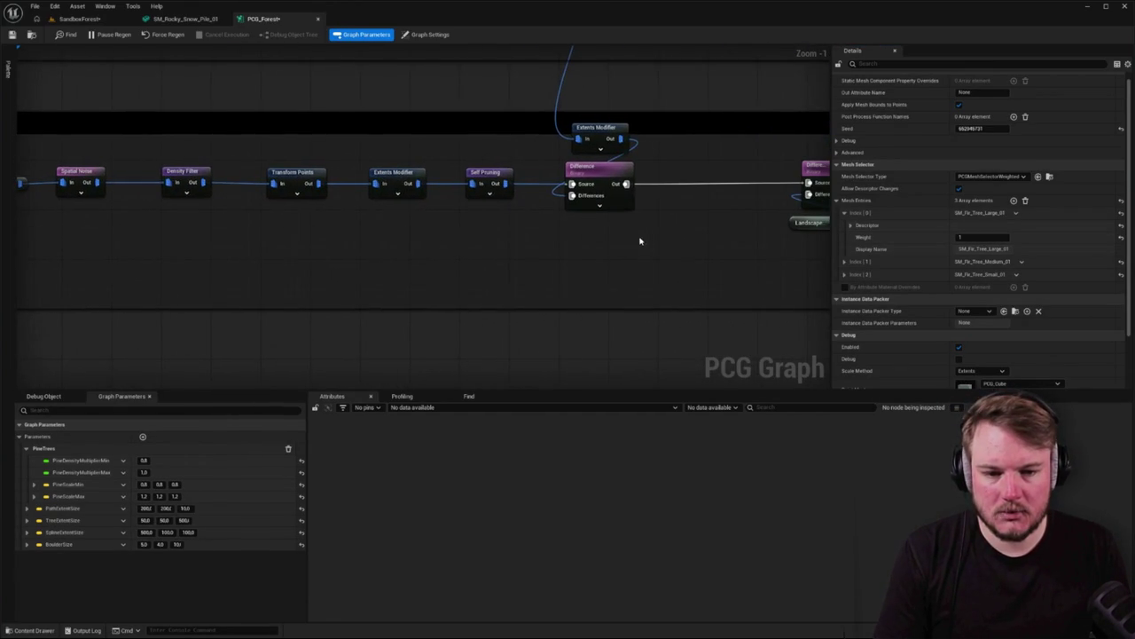
{"action": "left_click_drag", "start_coordinate": [640, 241], "coordinate": [462, 230]}
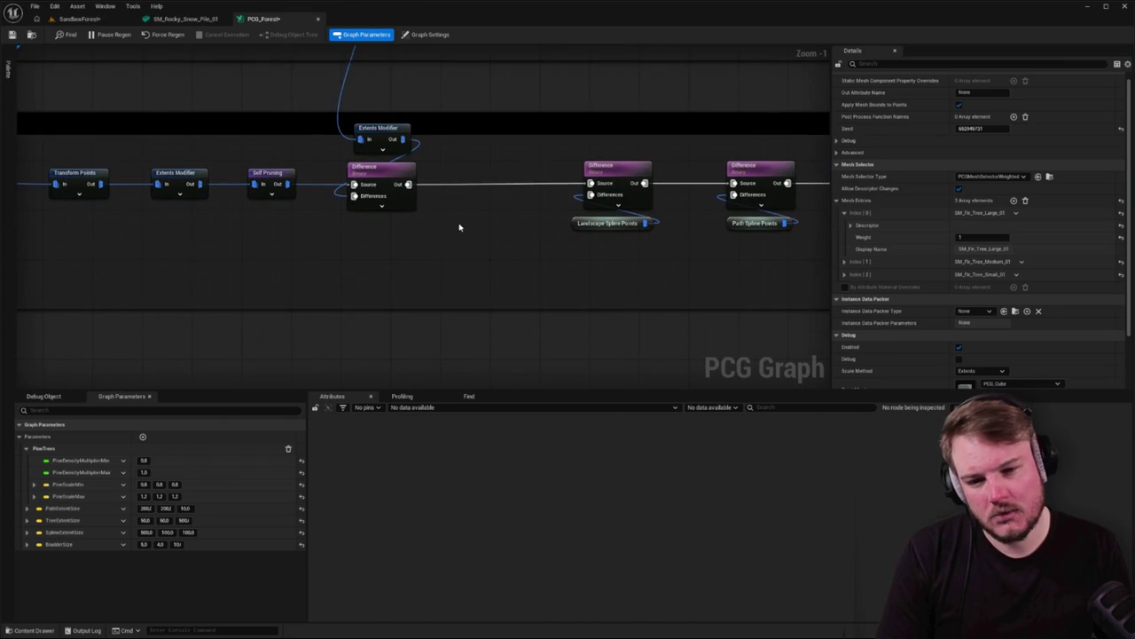
{"action": "mouse_move", "coordinate": [415, 193]}
{"action": "left_mouse_down"}
{"action": "mouse_move", "coordinate": [424, 226]}
{"action": "mouse_move", "coordinate": [423, 186]}
{"action": "mouse_move", "coordinate": [464, 225]}
{"action": "mouse_move", "coordinate": [467, 278]}
{"action": "left_mouse_up"}
Add a Debug node via 'debug' search, close the SM_Rocky_Snow_Pile_01 tab, and enlarge the PCG window
{"action": "type", "text": "debug"}
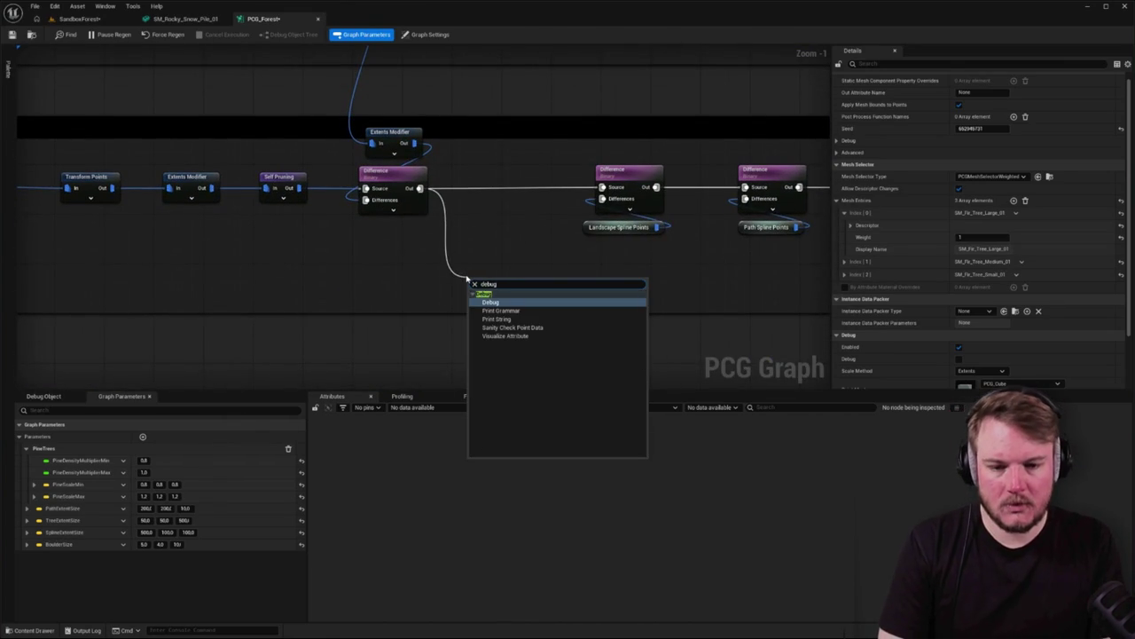
{"action": "key", "text": "Return"}
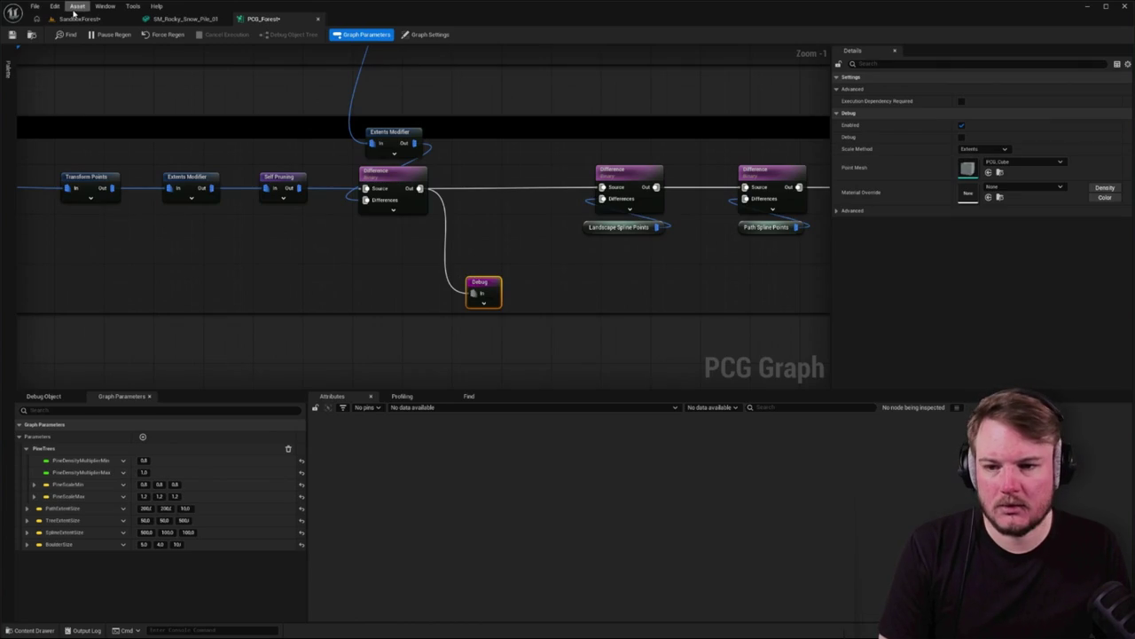
{"action": "left_click", "coordinate": [177, 18]}
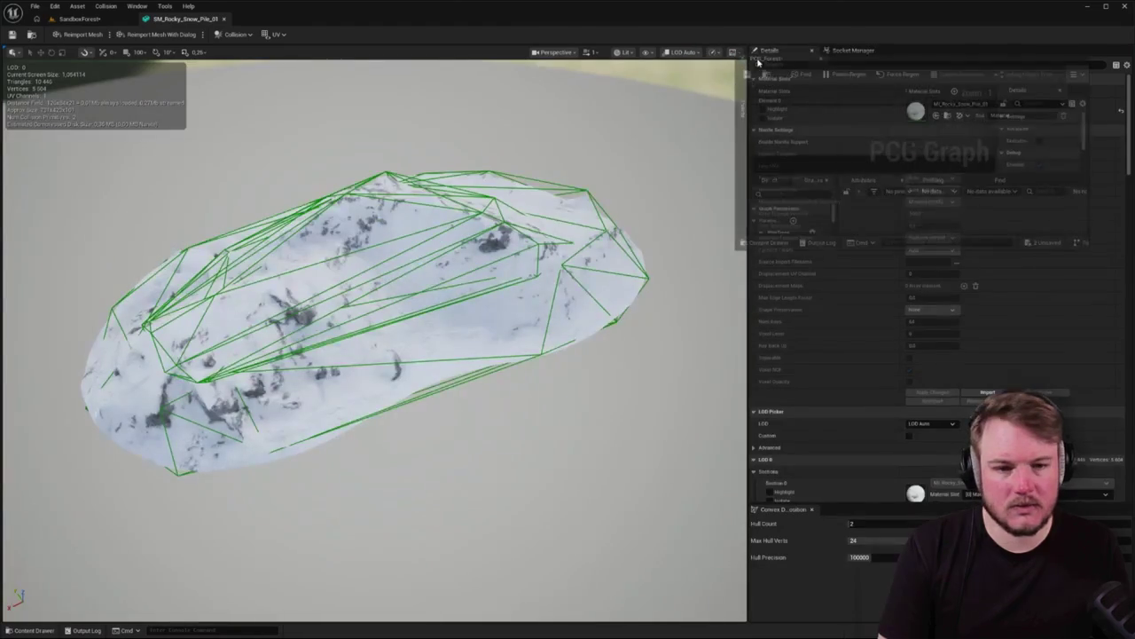
{"action": "left_click", "coordinate": [224, 18]}
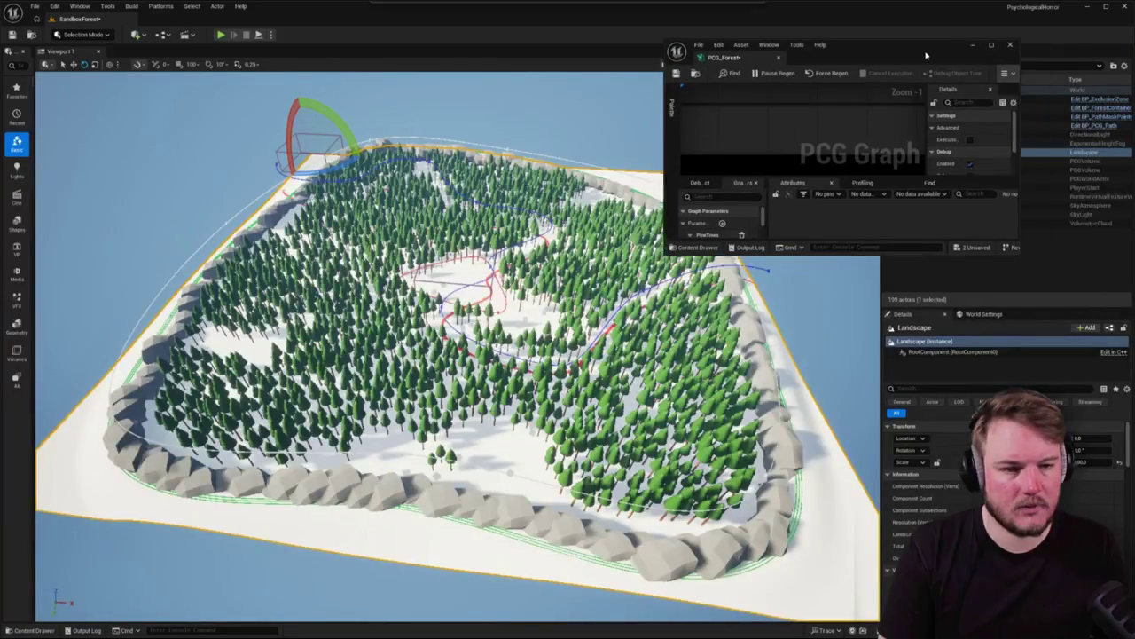
{"action": "mouse_move", "coordinate": [1008, 250]}
{"action": "left_mouse_down"}
{"action": "mouse_move", "coordinate": [1131, 405]}
{"action": "mouse_move", "coordinate": [1131, 494]}
{"action": "left_mouse_up"}
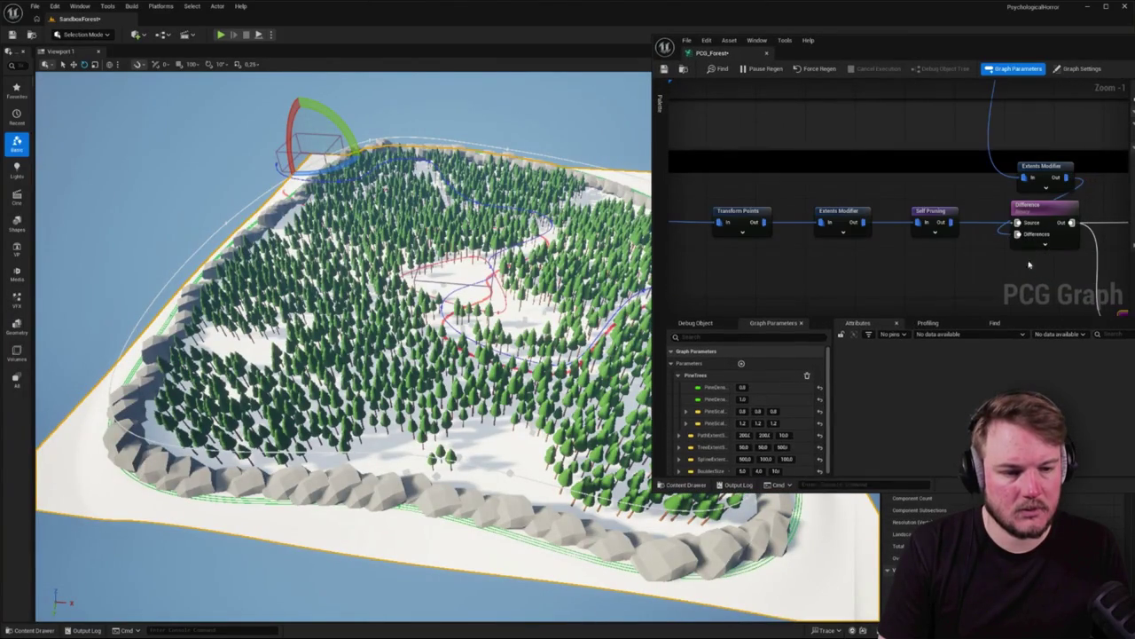
{"action": "left_click_drag", "start_coordinate": [942, 176], "coordinate": [750, 52]}
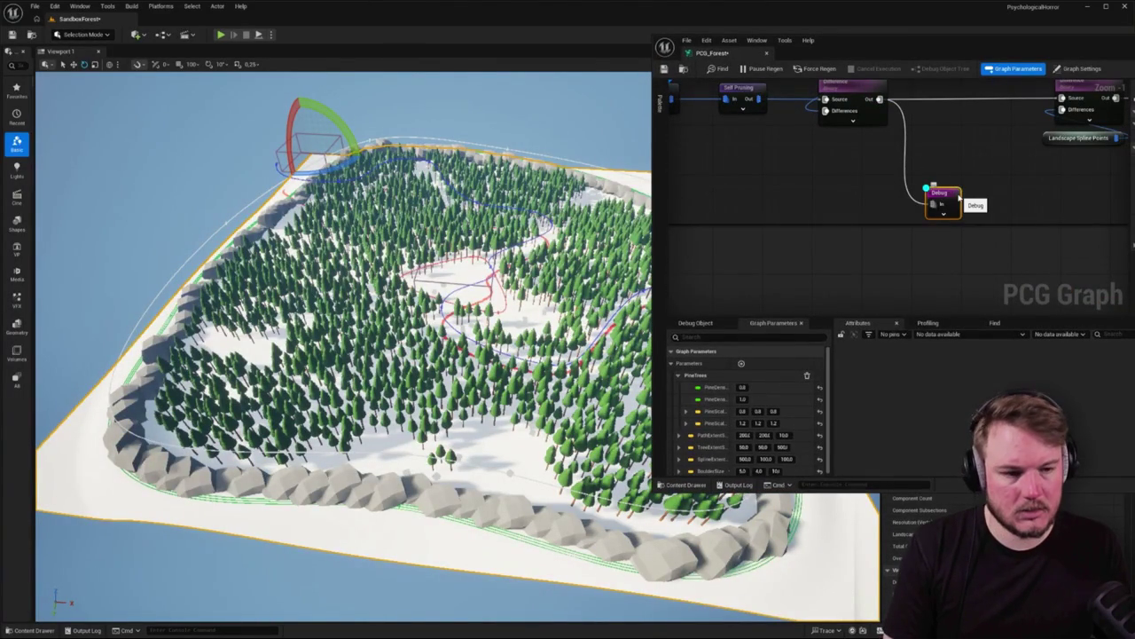
Enable the Debug node's display and fly among the trees to inspect the point boxes
{"action": "key", "text": "a"}
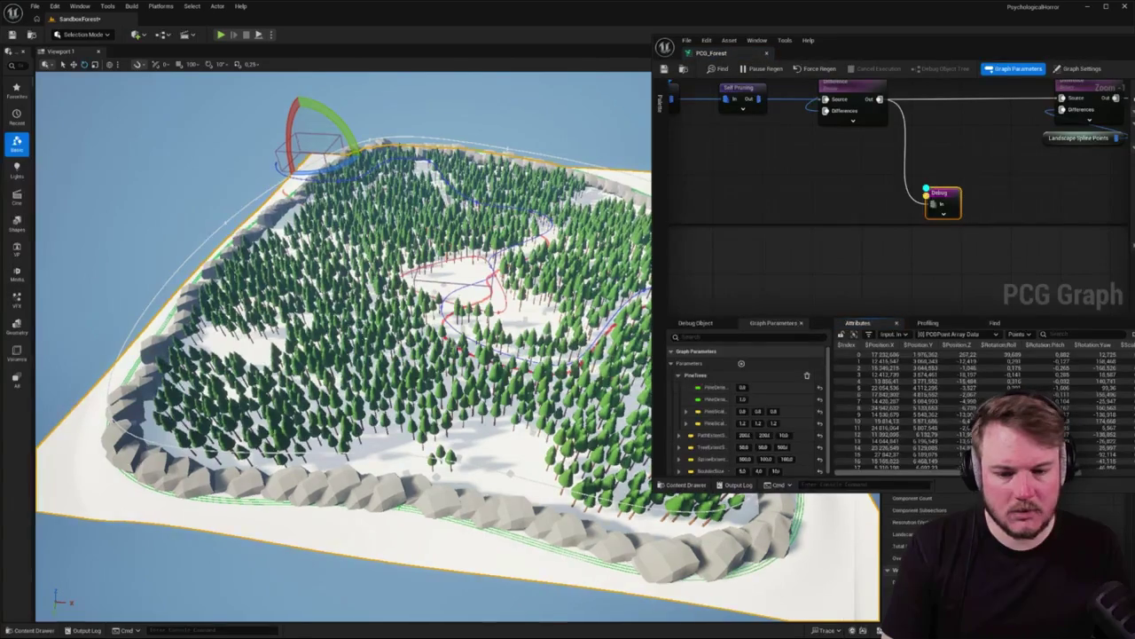
{"action": "key", "text": "w"}
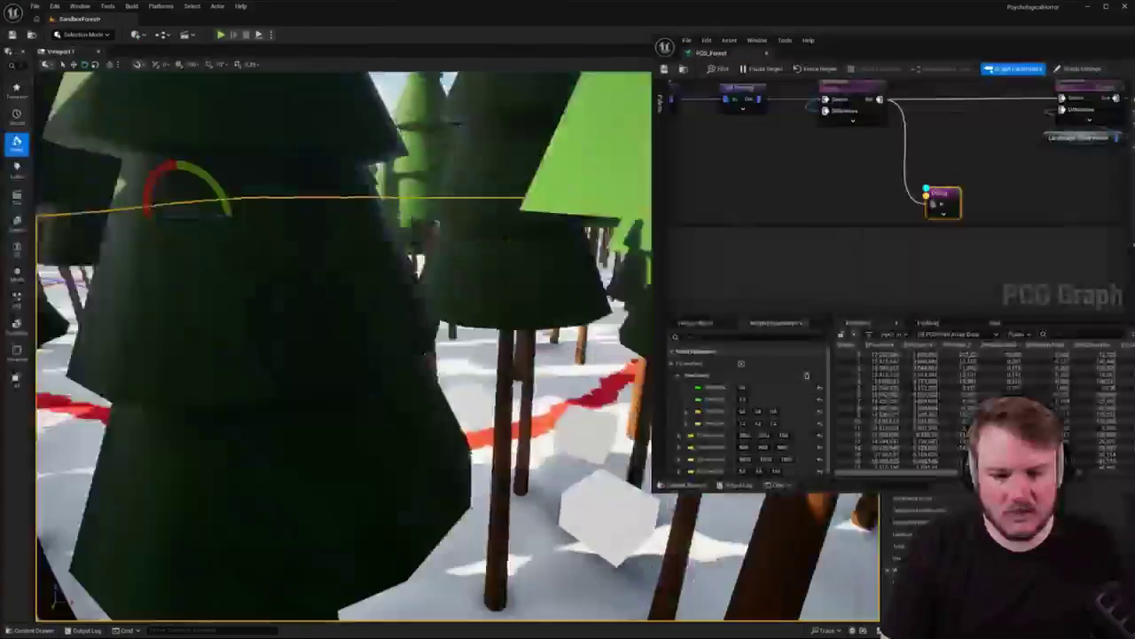
{"action": "key", "text": "w"}
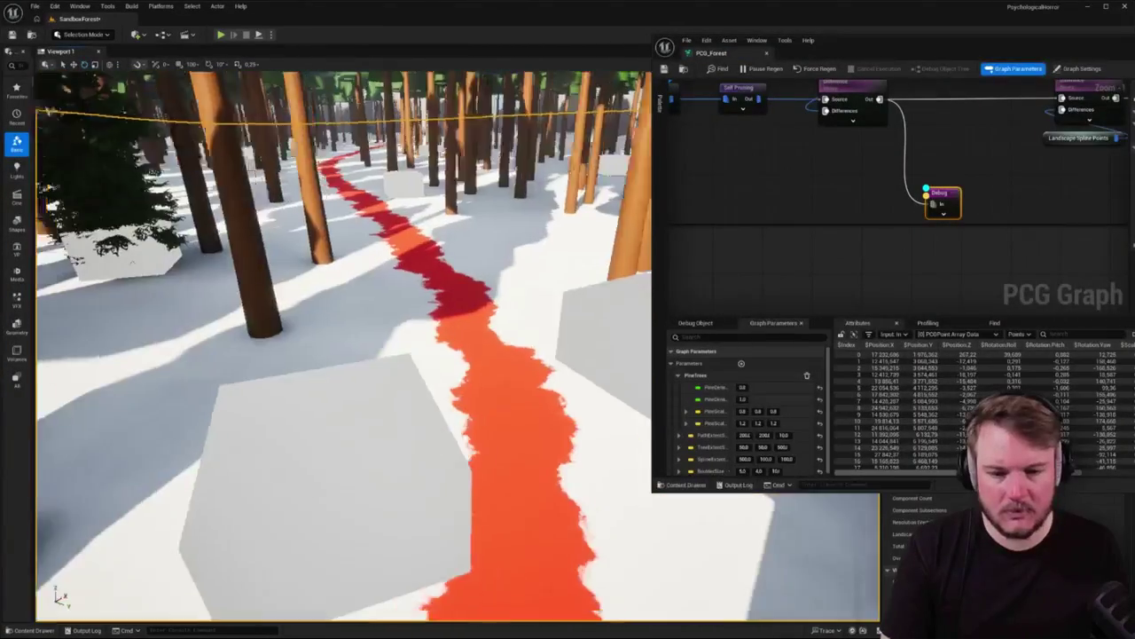
{"action": "key", "text": "w"}
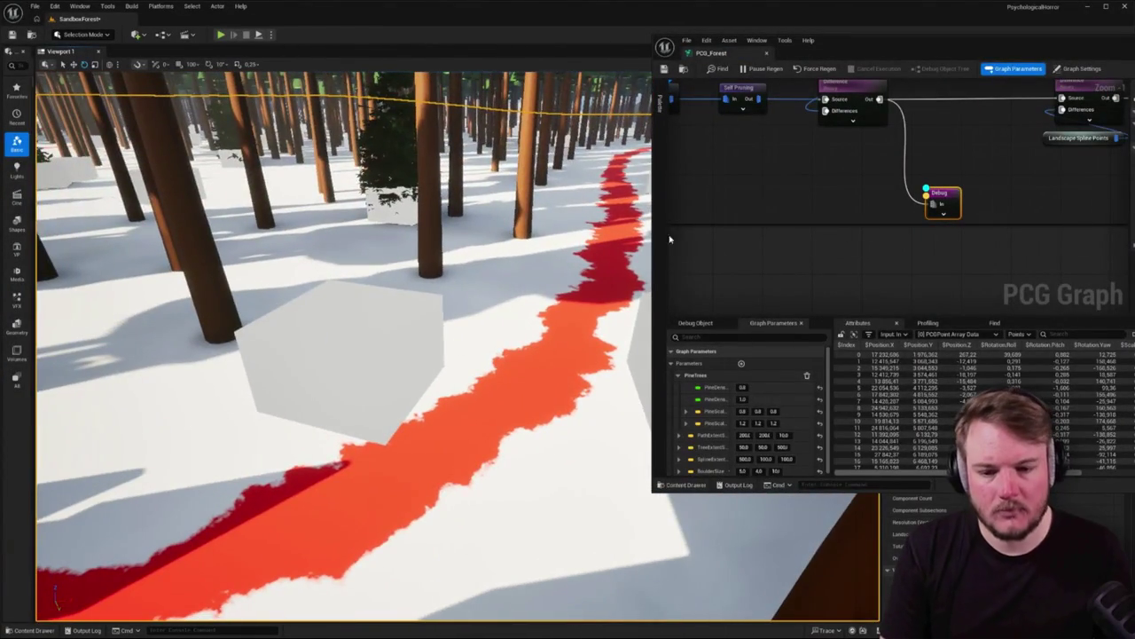
{"action": "key", "text": "w"}
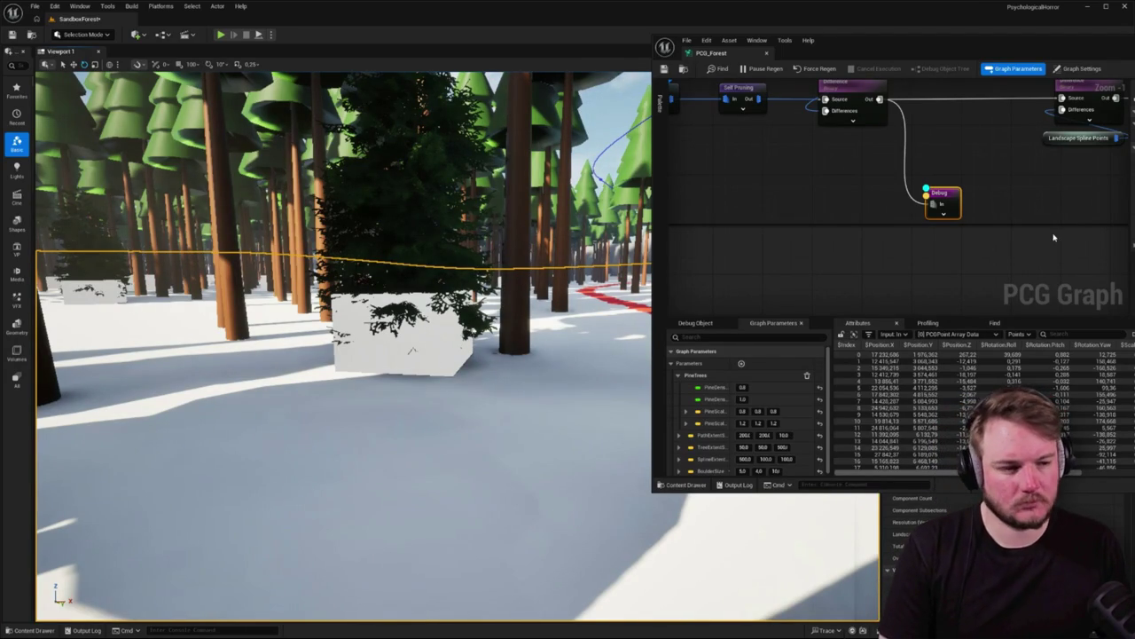
{"action": "left_click", "coordinate": [923, 199]}
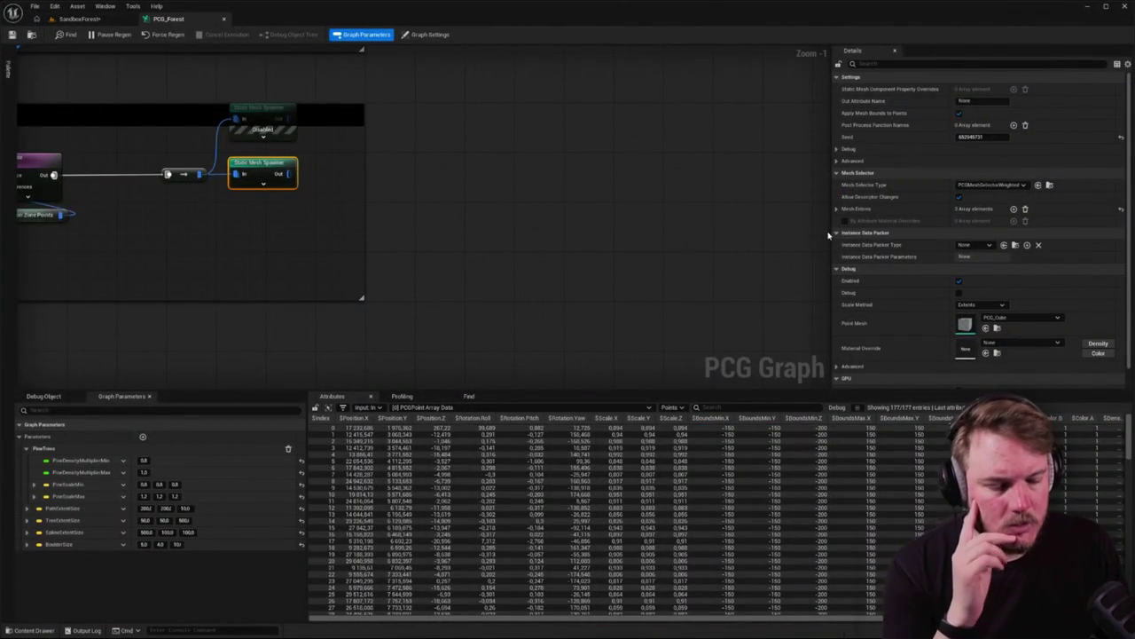
Change Mesh Entries Index [1] from SM_Fir_Tree_Medium_01 to SM_Fir_Tree_Large_02
{"action": "scroll", "coordinate": [798, 232], "scroll_direction": "down", "scroll_amount": 1}
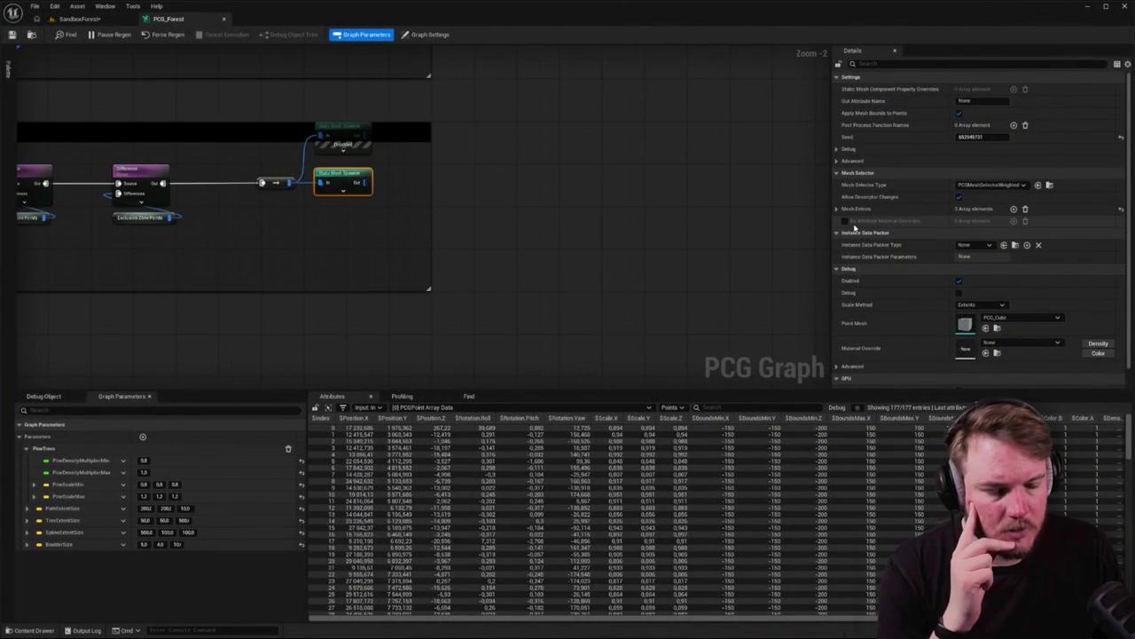
{"action": "scroll", "coordinate": [855, 228], "scroll_direction": "down", "scroll_amount": 1}
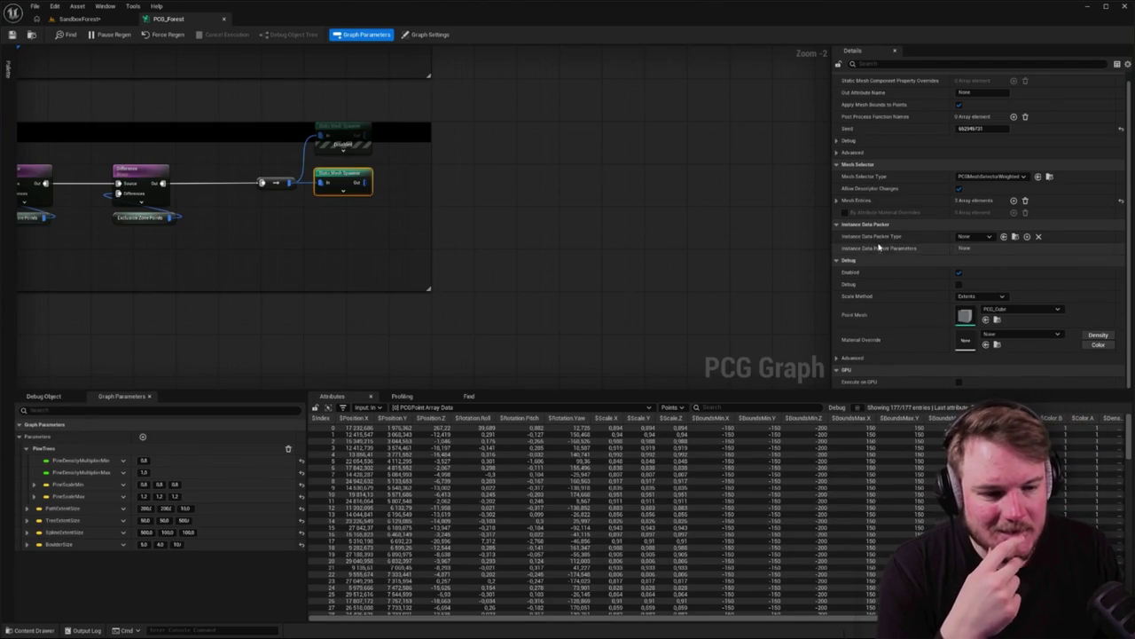
{"action": "left_click", "coordinate": [837, 202]}
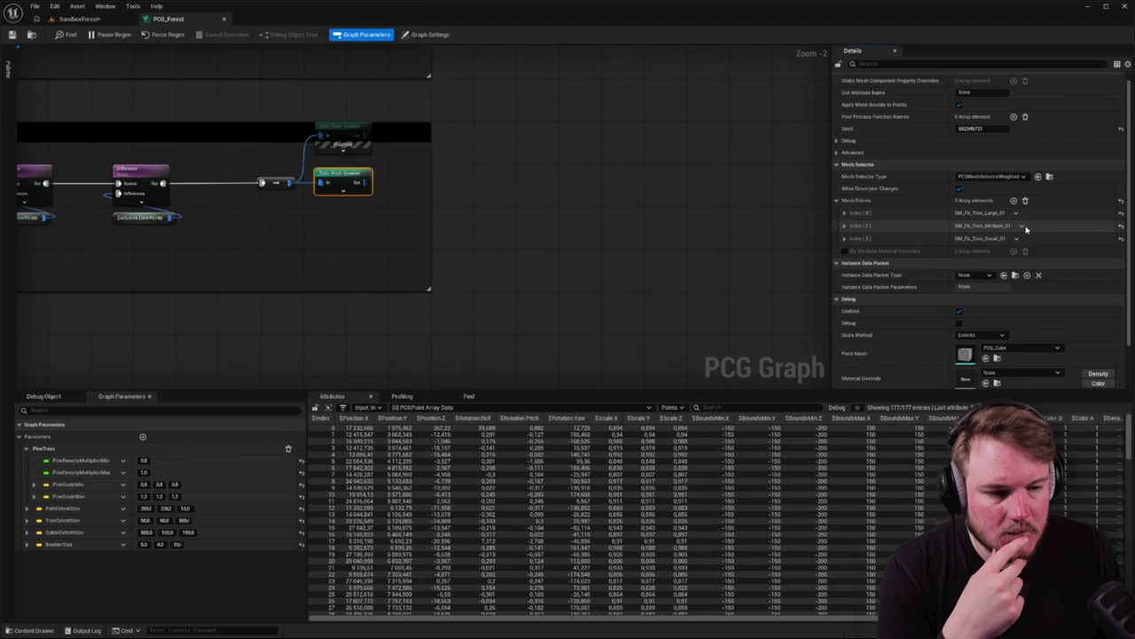
{"action": "left_click", "coordinate": [845, 226]}
{"action": "left_click", "coordinate": [851, 238]}
{"action": "left_click", "coordinate": [1020, 287]}
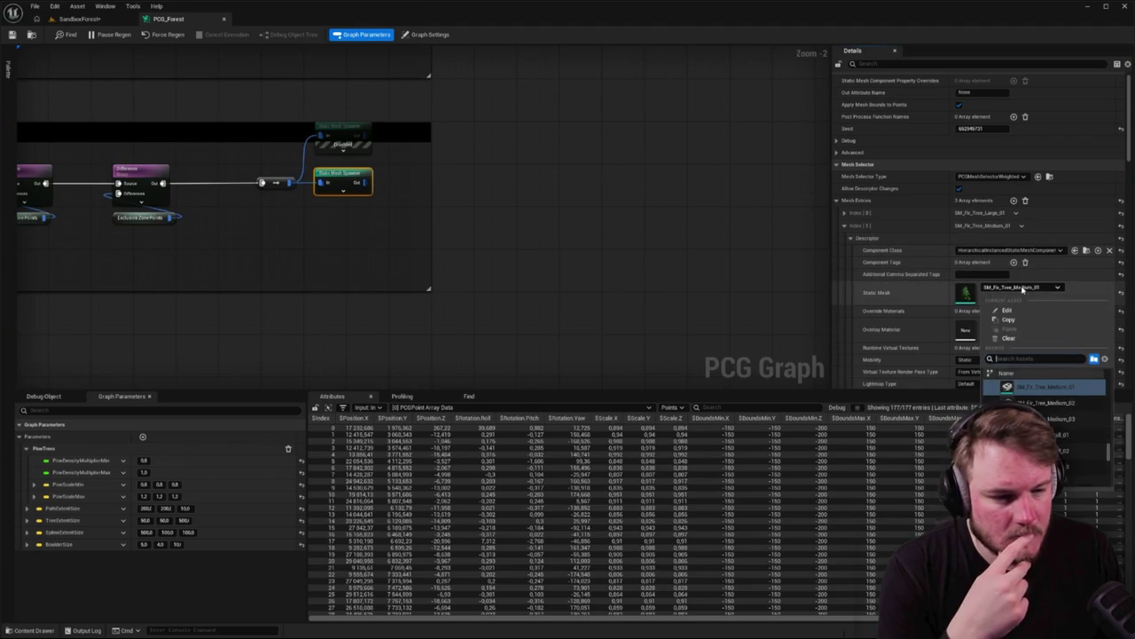
{"action": "scroll", "coordinate": [1057, 427], "scroll_direction": "up", "scroll_amount": 2}
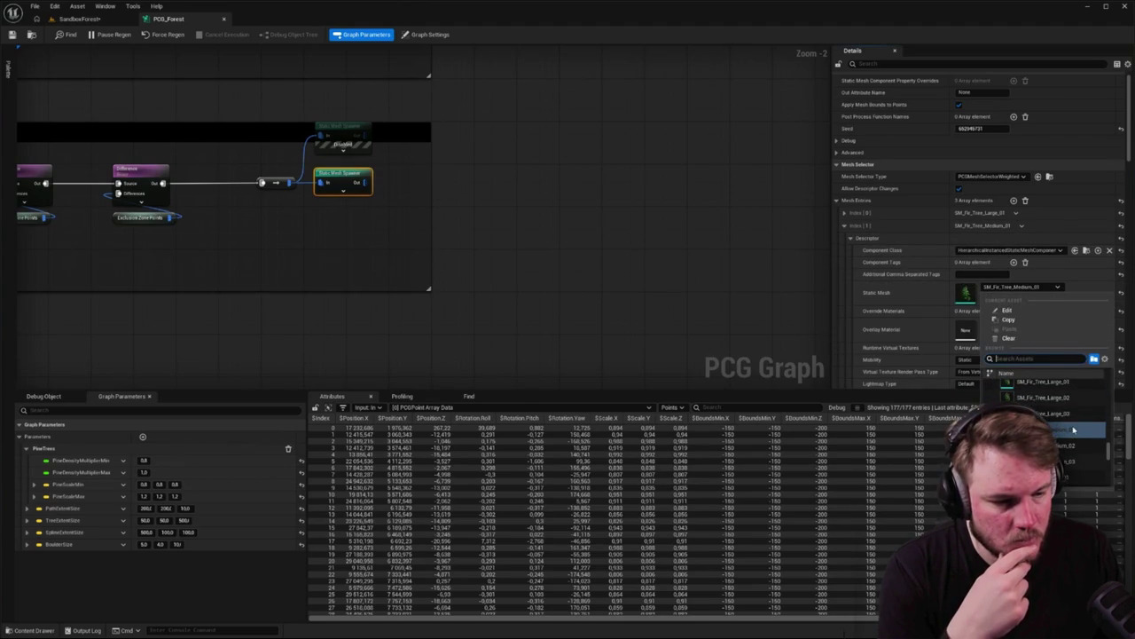
{"action": "left_click", "coordinate": [1047, 396]}
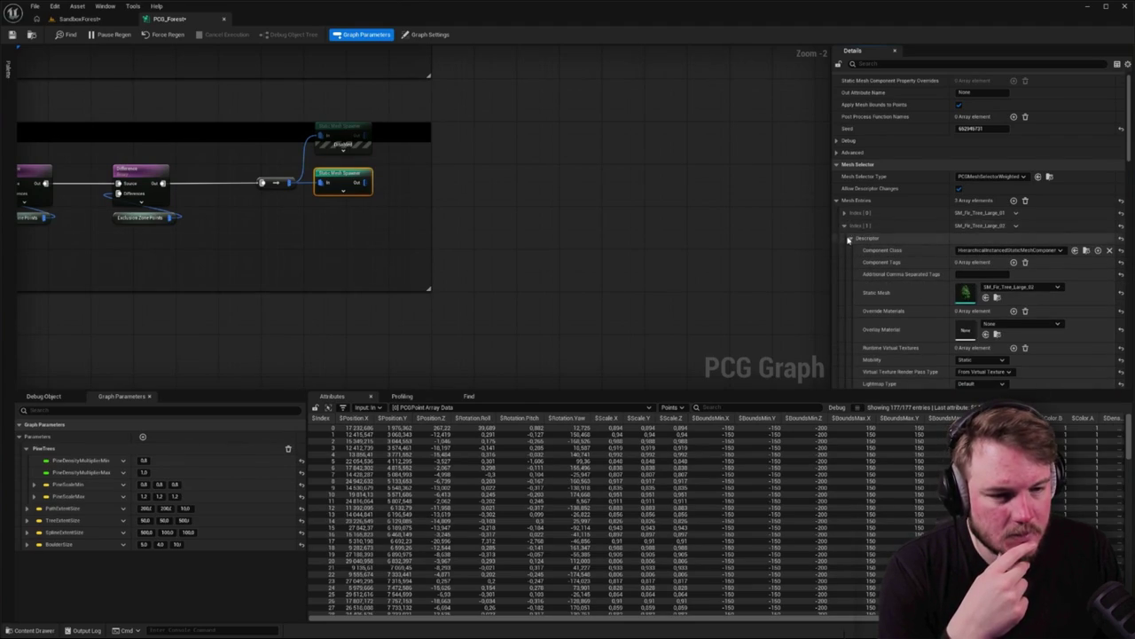
{"action": "left_click", "coordinate": [849, 240]}
{"action": "left_click", "coordinate": [845, 225]}
Expand the third mesh entry's descriptor and browse the small fir entry's mesh choices
{"action": "left_click", "coordinate": [845, 237]}
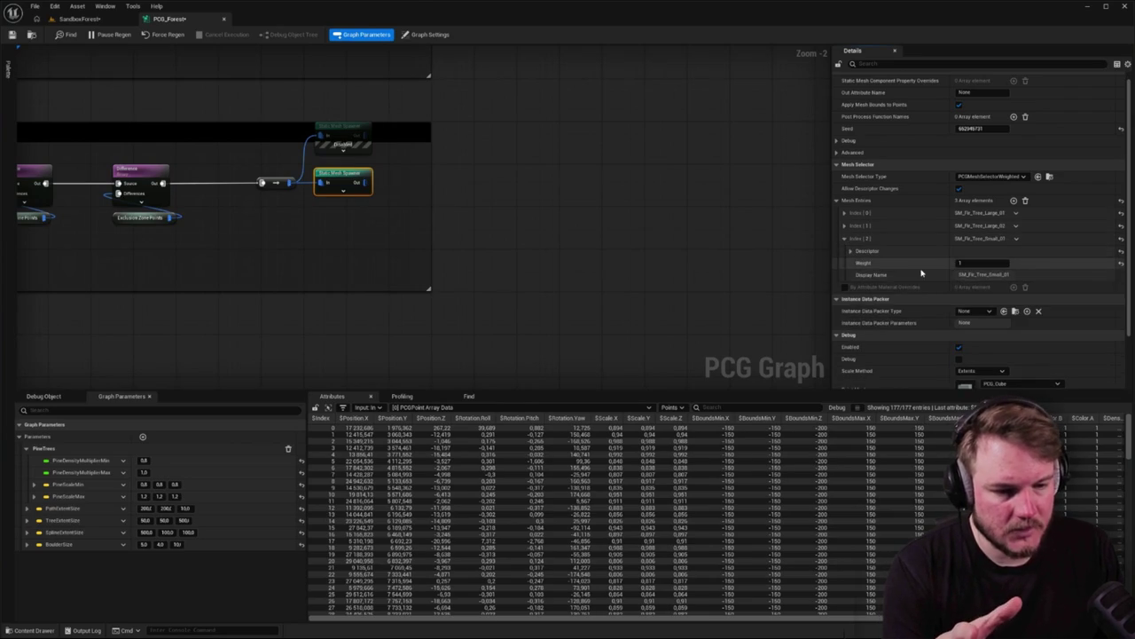
{"action": "left_click", "coordinate": [850, 251]}
{"action": "left_click", "coordinate": [1020, 300]}
{"action": "scroll", "coordinate": [1047, 417], "scroll_direction": "up", "scroll_amount": 1}
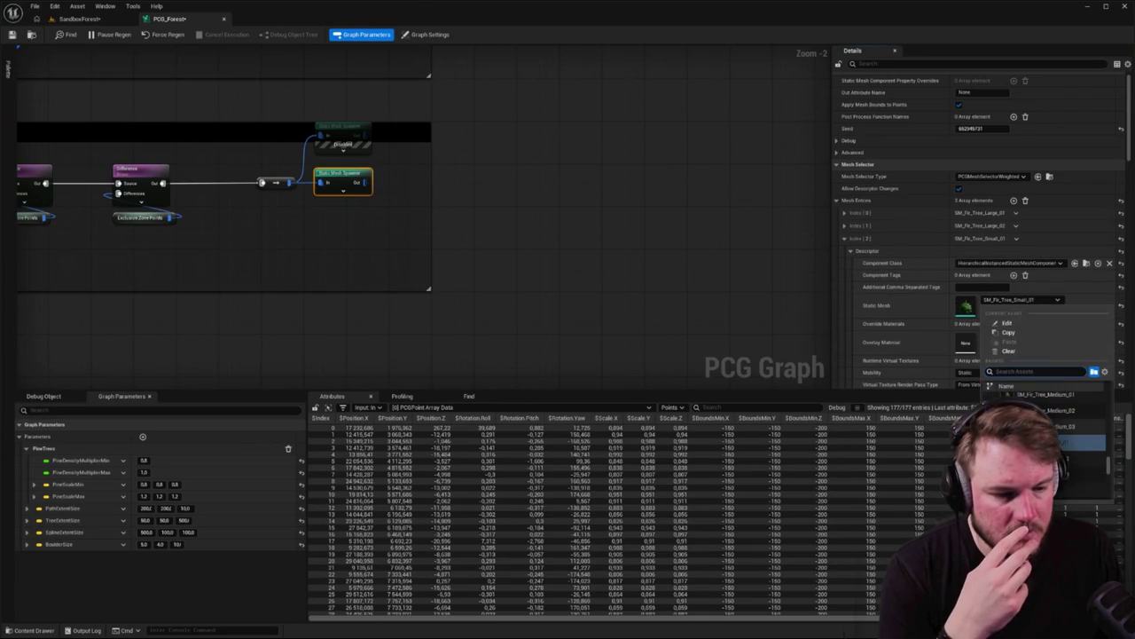
{"action": "scroll", "coordinate": [1047, 435], "scroll_direction": "up", "scroll_amount": 1}
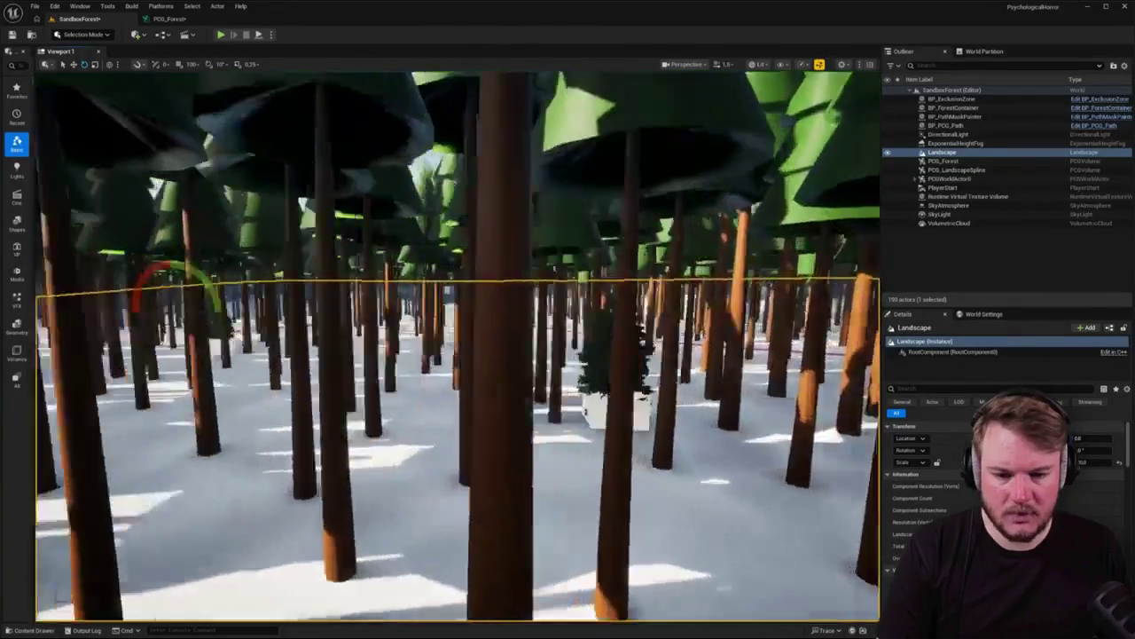
Clear the landscape selection, switch to the PCG_Forest tab, and frame the Spawn Medium Trees group
{"action": "key", "text": "Escape"}
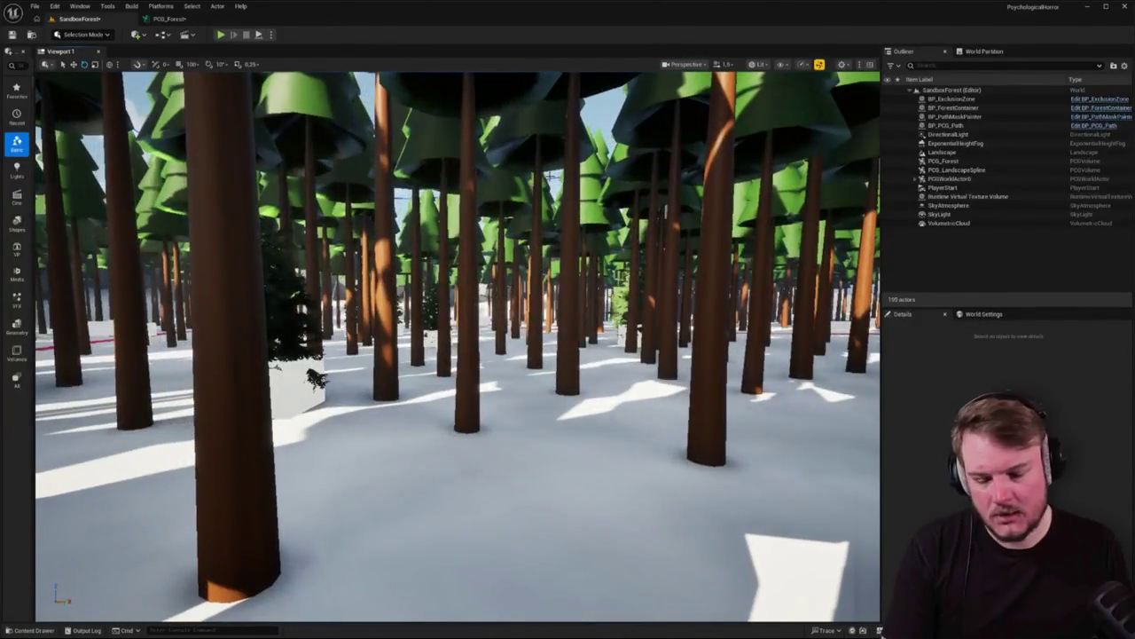
{"action": "left_click", "coordinate": [169, 19]}
{"action": "scroll", "coordinate": [674, 294], "scroll_direction": "down", "scroll_amount": 3}
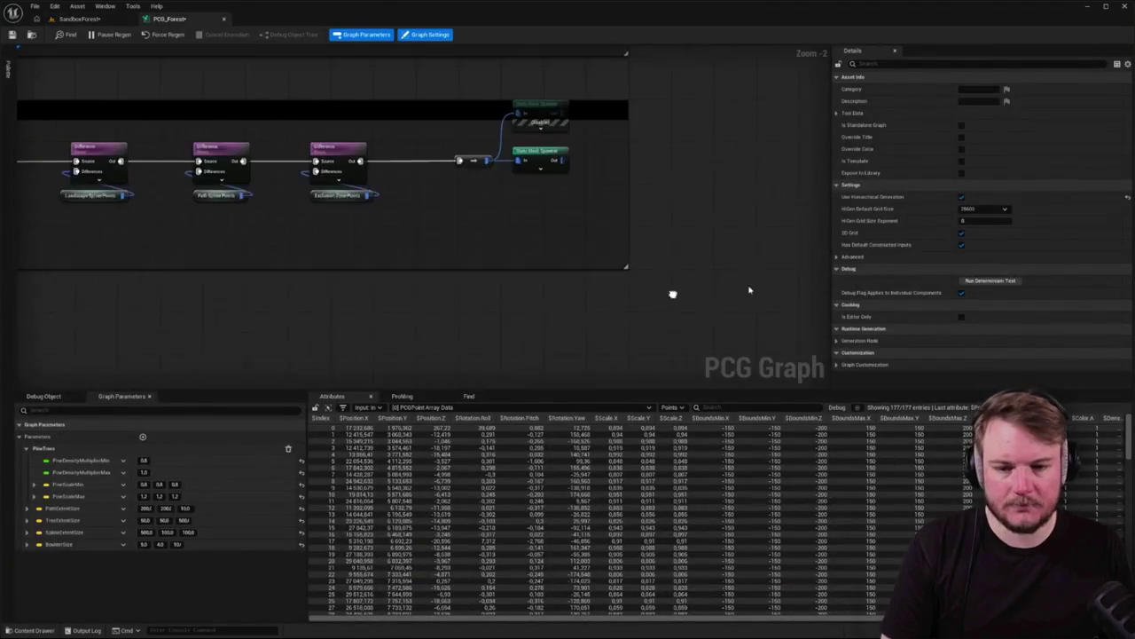
{"action": "scroll", "coordinate": [320, 226], "scroll_direction": "up", "scroll_amount": 2}
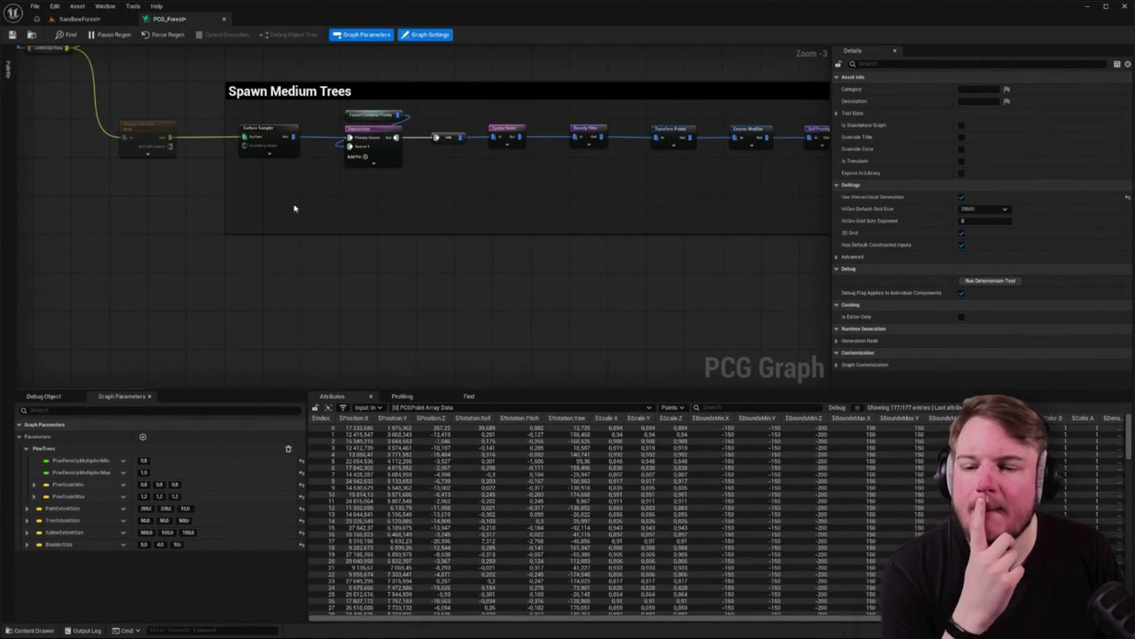
{"action": "mouse_move", "coordinate": [199, 173]}
{"action": "left_mouse_down"}
{"action": "mouse_move", "coordinate": [224, 161]}
{"action": "mouse_move", "coordinate": [145, 165]}
{"action": "left_mouse_up"}
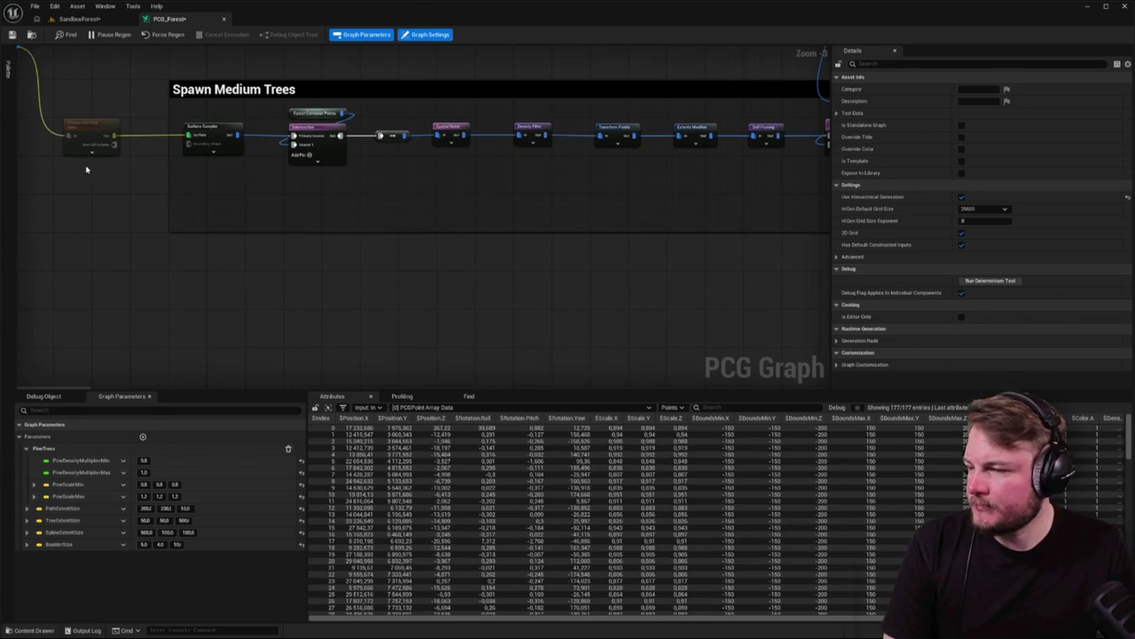
Move the Debug node right, wire it to the last Difference output, drop the old wire, and return to SandboxForest
{"action": "mouse_move", "coordinate": [505, 219]}
{"action": "left_mouse_down"}
{"action": "mouse_move", "coordinate": [463, 232]}
{"action": "mouse_move", "coordinate": [588, 254]}
{"action": "mouse_move", "coordinate": [414, 251]}
{"action": "mouse_move", "coordinate": [171, 276]}
{"action": "left_mouse_up"}
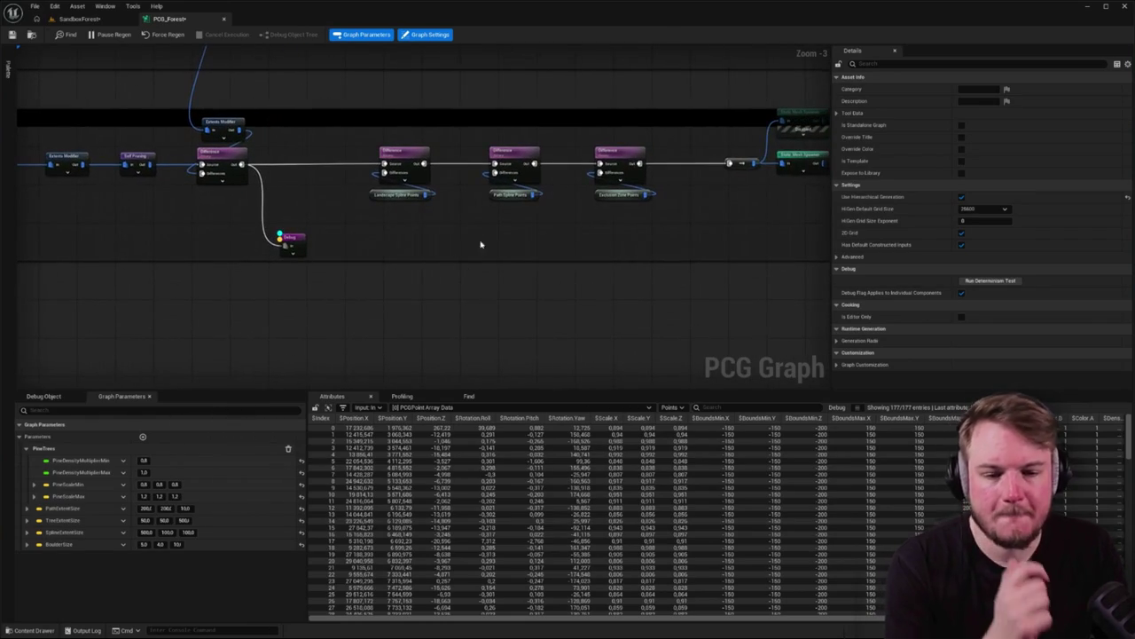
{"action": "left_click_drag", "start_coordinate": [529, 246], "coordinate": [483, 250]}
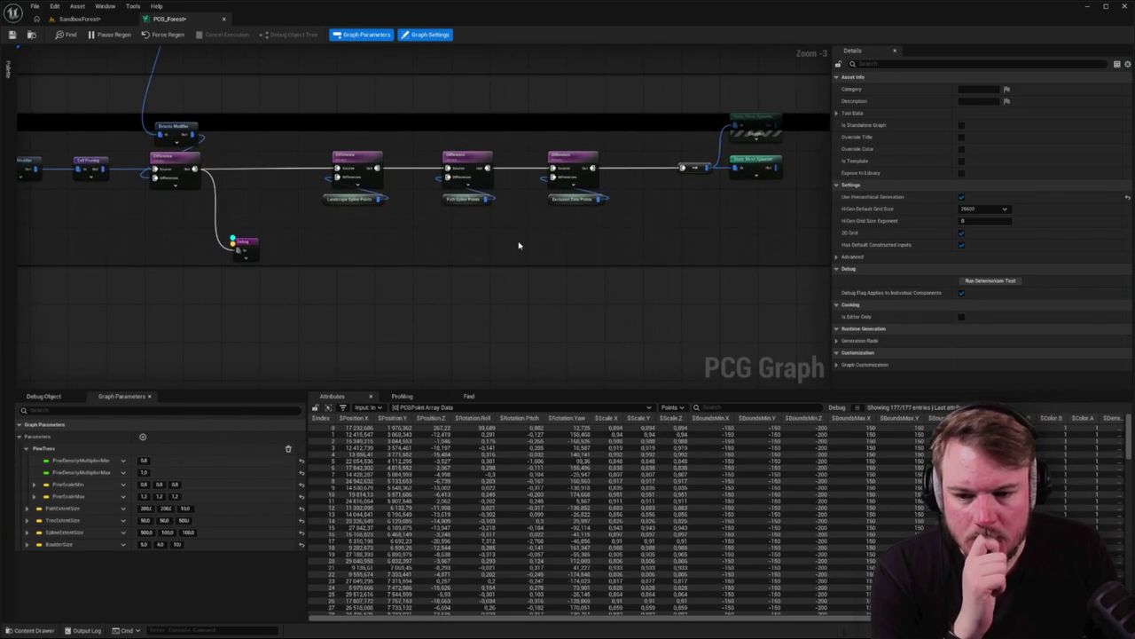
{"action": "mouse_move", "coordinate": [248, 244]}
{"action": "left_mouse_down"}
{"action": "mouse_move", "coordinate": [676, 252]}
{"action": "mouse_move", "coordinate": [679, 271]}
{"action": "mouse_move", "coordinate": [577, 274]}
{"action": "left_mouse_up"}
{"action": "left_click_drag", "start_coordinate": [497, 170], "coordinate": [574, 283]}
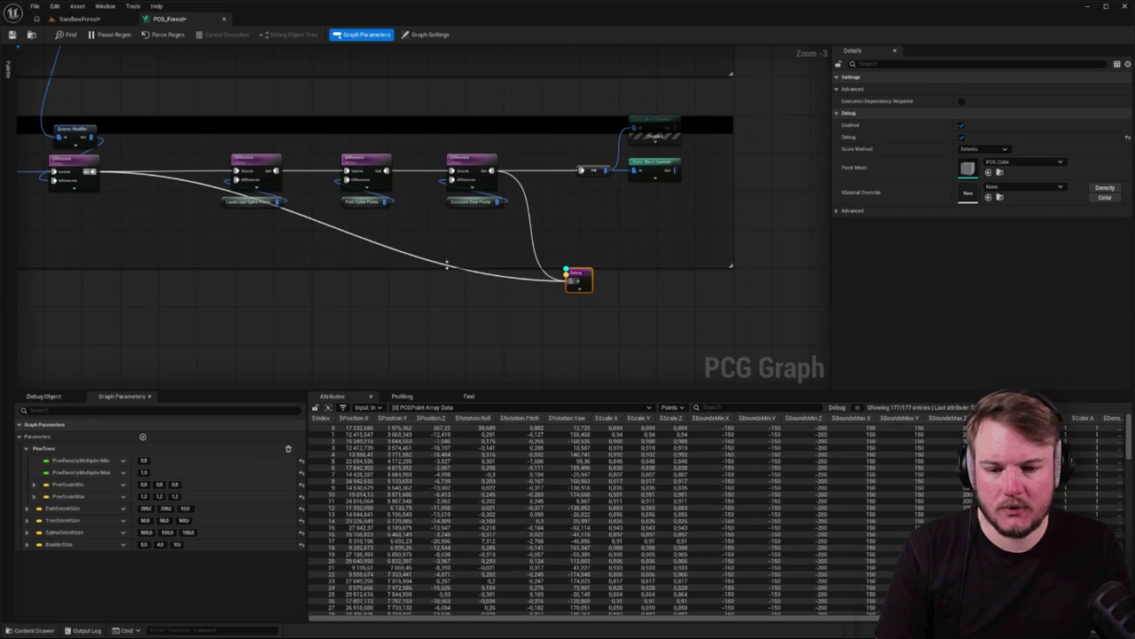
{"action": "left_click_drag", "start_coordinate": [520, 284], "coordinate": [452, 339]}
{"action": "left_click", "coordinate": [481, 322]}
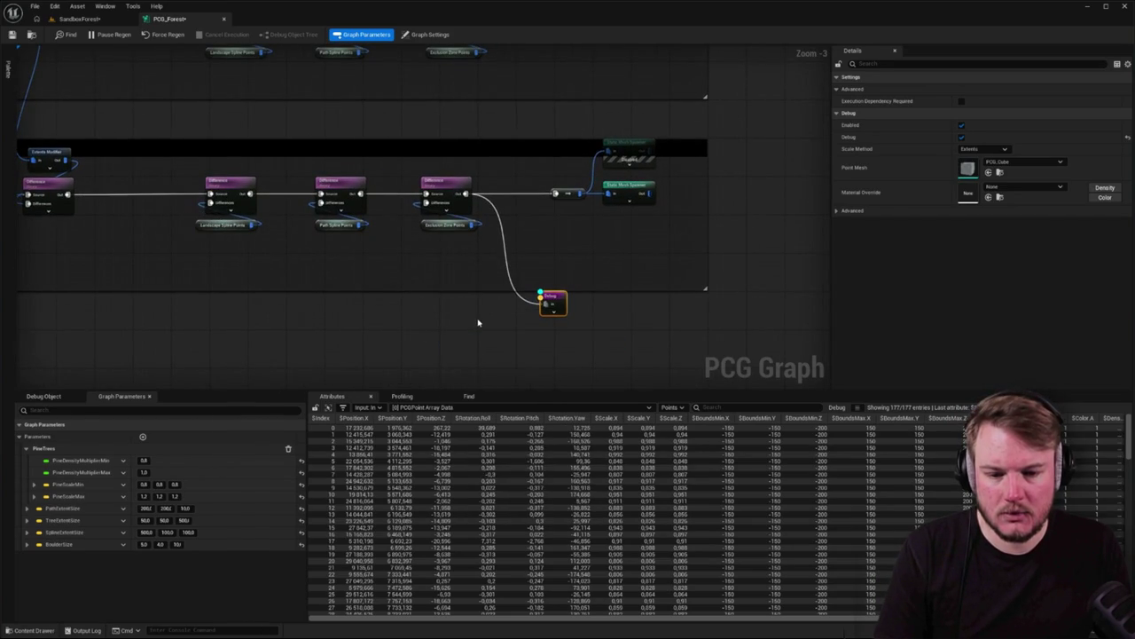
{"action": "left_click", "coordinate": [78, 19]}
{"action": "left_click_drag", "start_coordinate": [428, 193], "coordinate": [382, 158]}
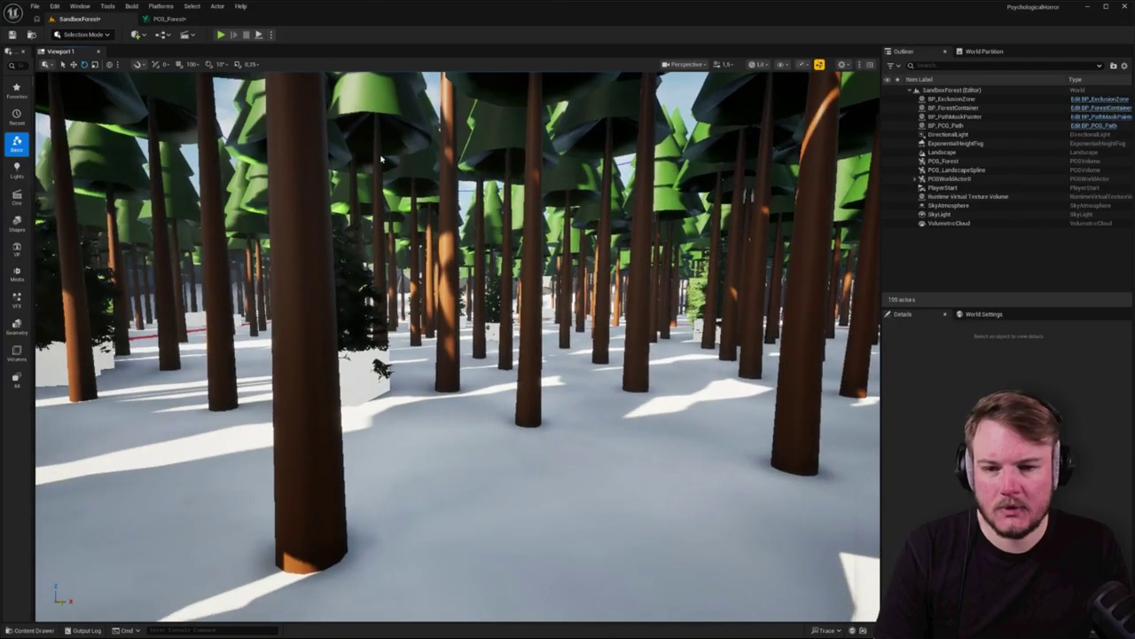
Select the Static Mesh Spawner, then raise the SandboxForest camera to overlook the debug point boxes
{"action": "left_click", "coordinate": [169, 19]}
{"action": "scroll", "coordinate": [423, 101], "scroll_direction": "down", "scroll_amount": 2}
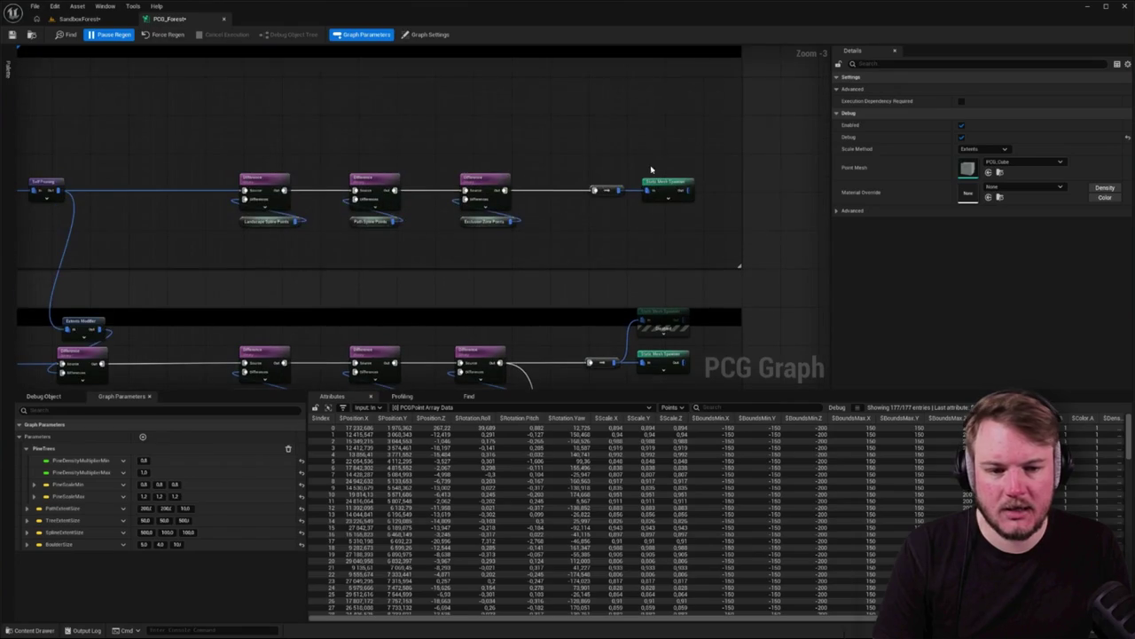
{"action": "left_click", "coordinate": [671, 183]}
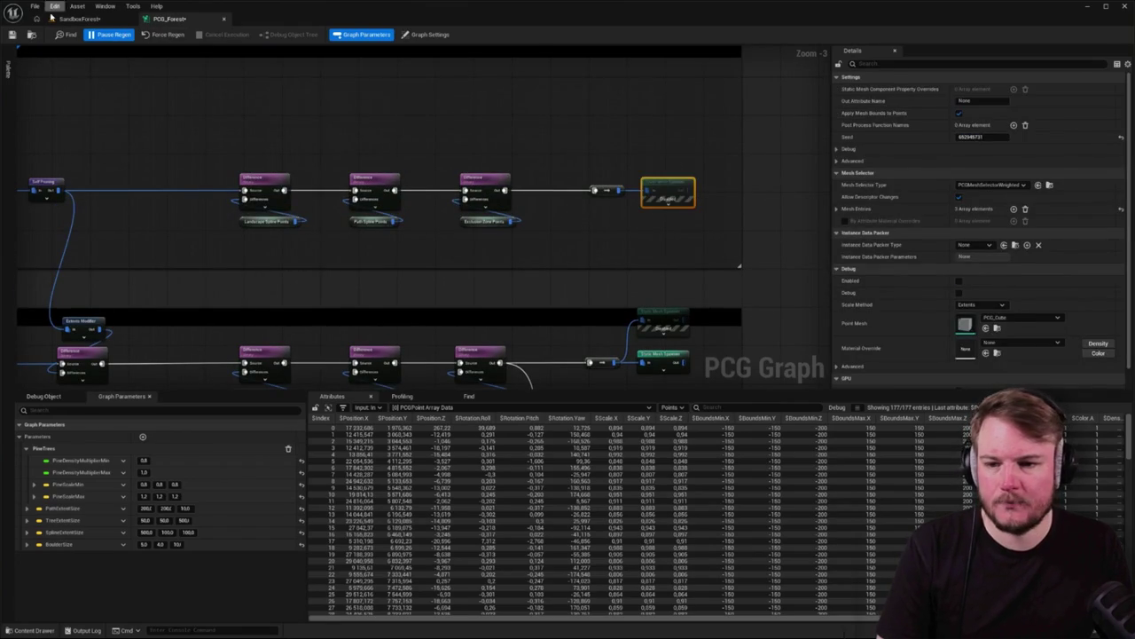
{"action": "left_click", "coordinate": [78, 19]}
{"action": "left_click", "coordinate": [168, 19]}
{"action": "scroll", "coordinate": [669, 210], "scroll_direction": "down", "scroll_amount": 2}
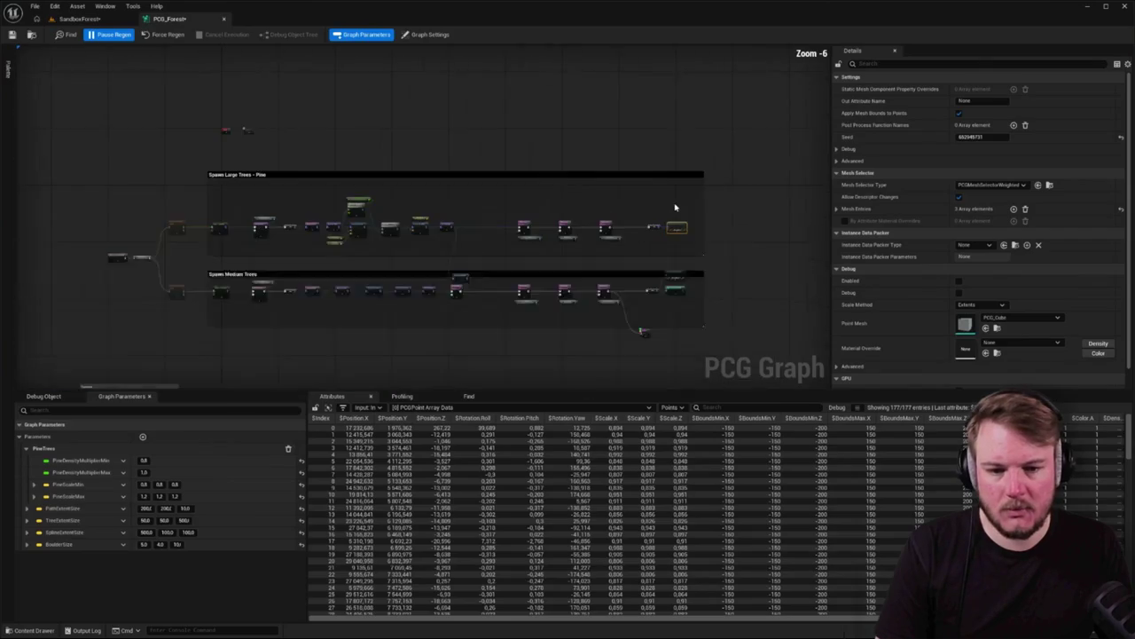
{"action": "left_click", "coordinate": [78, 19]}
{"action": "mouse_move", "coordinate": [457, 346]}
{"action": "left_mouse_down"}
{"action": "mouse_move", "coordinate": [439, 354]}
{"action": "mouse_move", "coordinate": [434, 390]}
{"action": "mouse_move", "coordinate": [412, 372]}
{"action": "mouse_move", "coordinate": [529, 242]}
{"action": "left_mouse_up"}
{"action": "scroll", "coordinate": [529, 242], "scroll_direction": "up", "scroll_amount": 3}
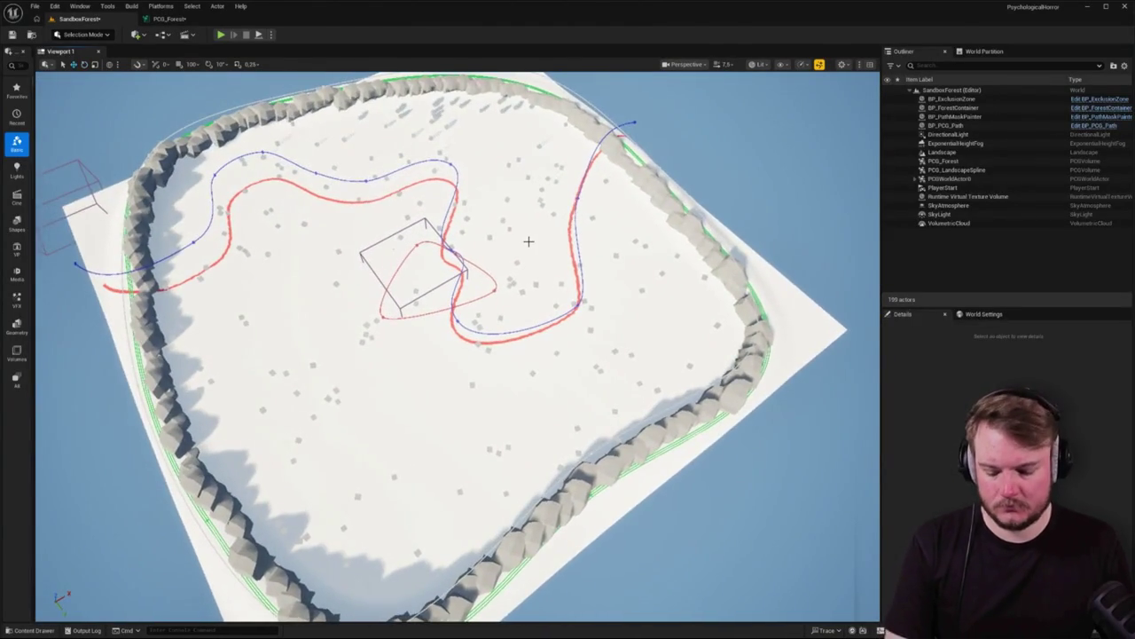
Switch the viewport to an unlit top-down orthographic view
{"action": "key", "text": "alt+3"}
{"action": "key", "text": "alt+4"}
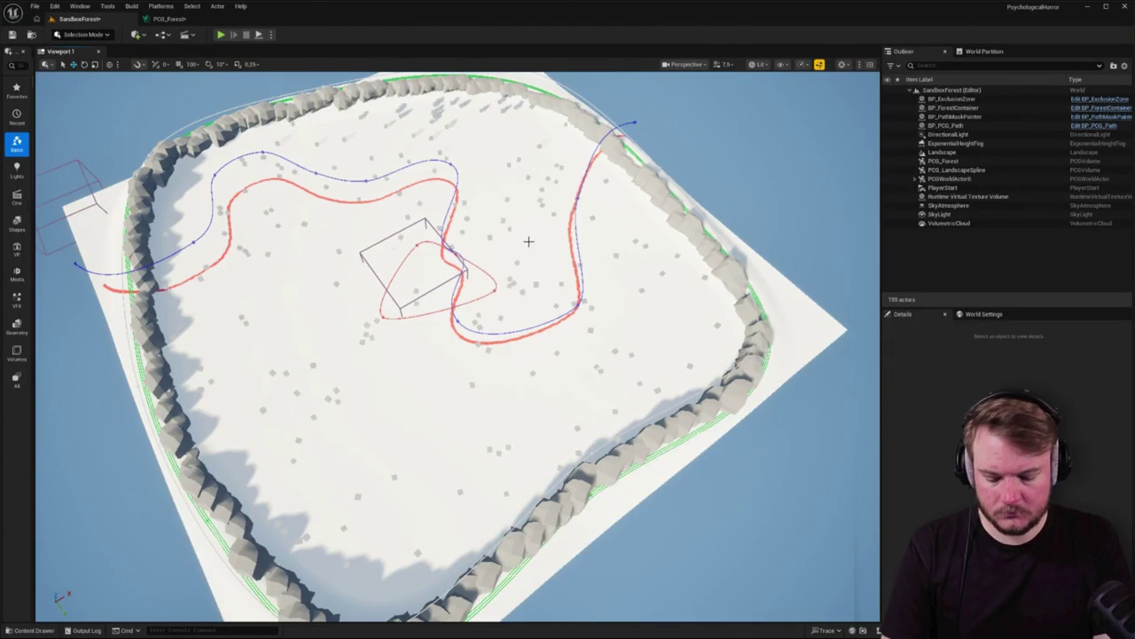
{"action": "key", "text": "alt+h"}
{"action": "key", "text": "alt+j"}
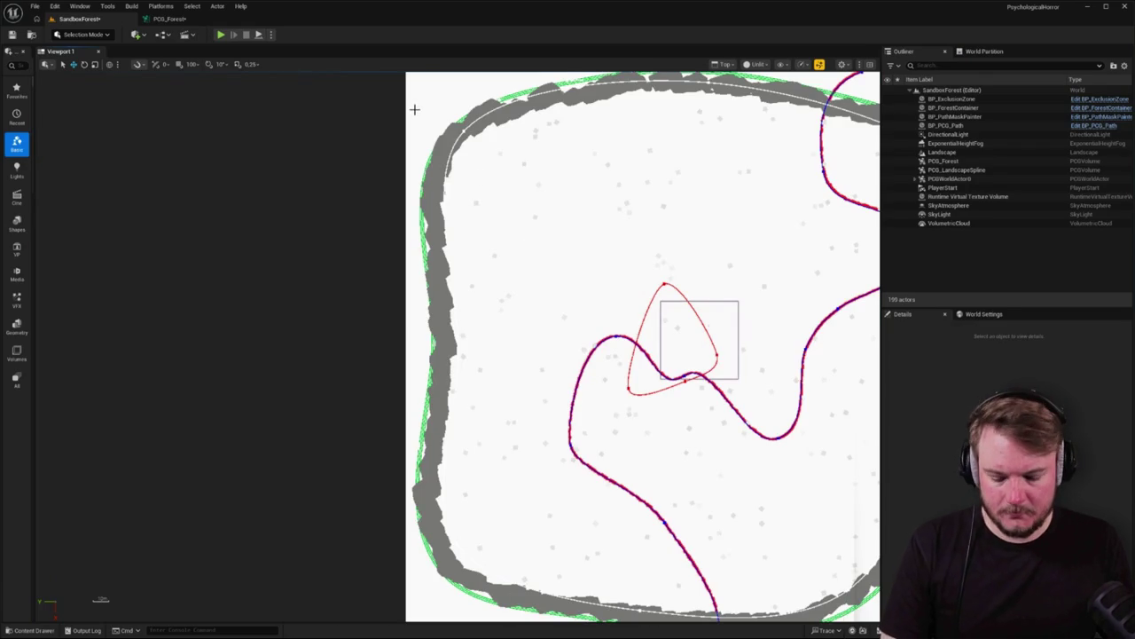
Hide the Landscape, RVT Volume and PCG_LandscapeSpline so only debug points remain
{"action": "left_click_drag", "start_coordinate": [406, 92], "coordinate": [433, 106]}
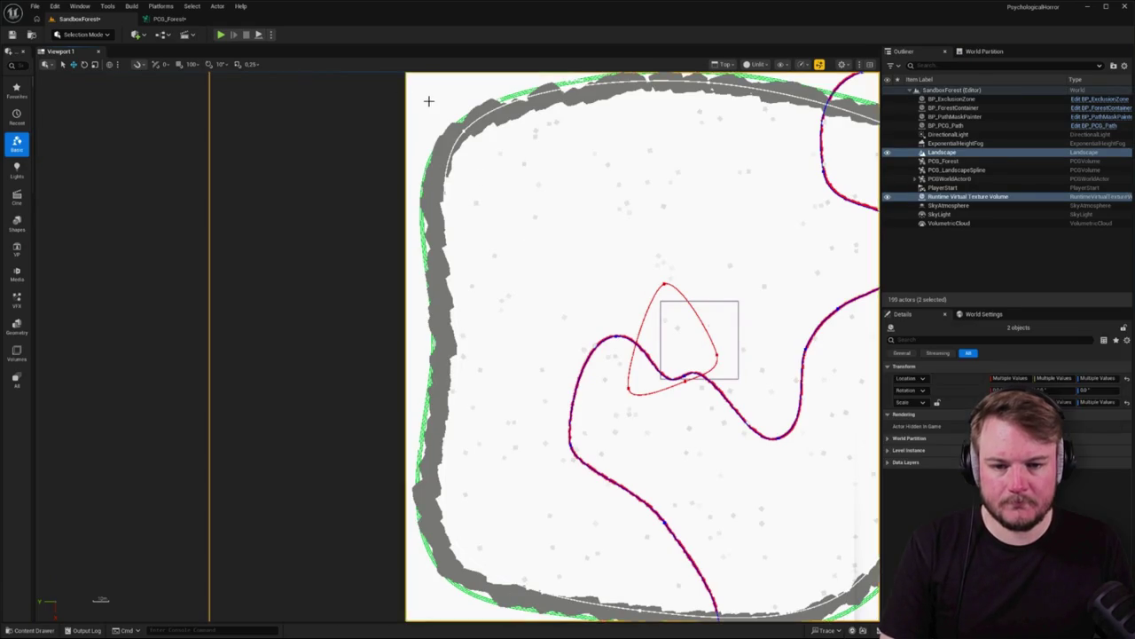
{"action": "key", "text": "f"}
{"action": "left_click", "coordinate": [957, 169]}
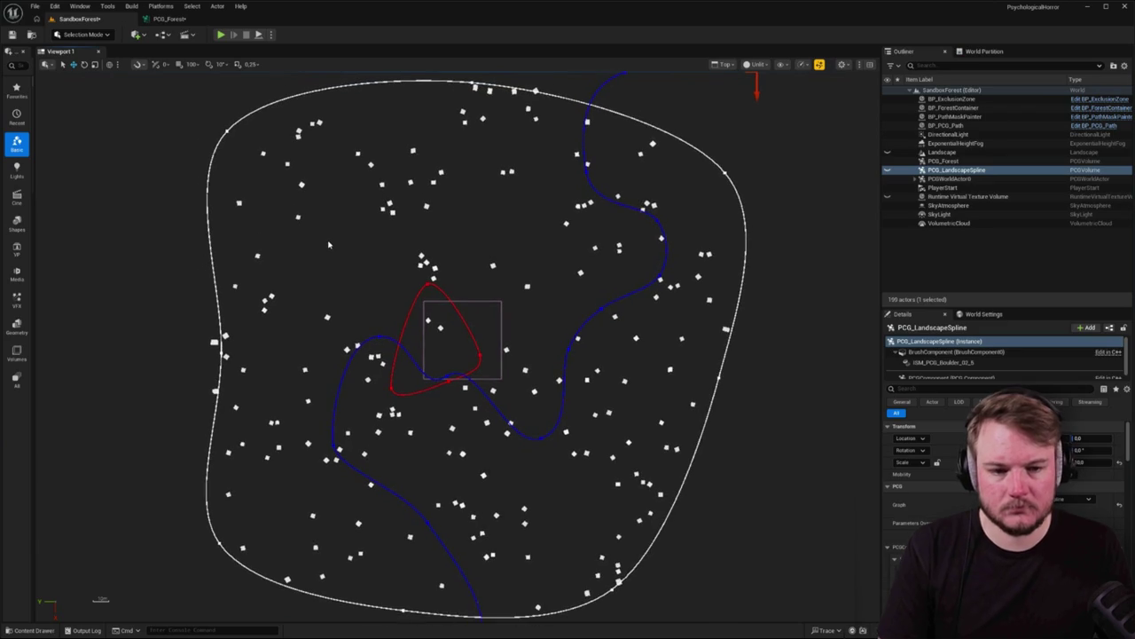
{"action": "key", "text": "g"}
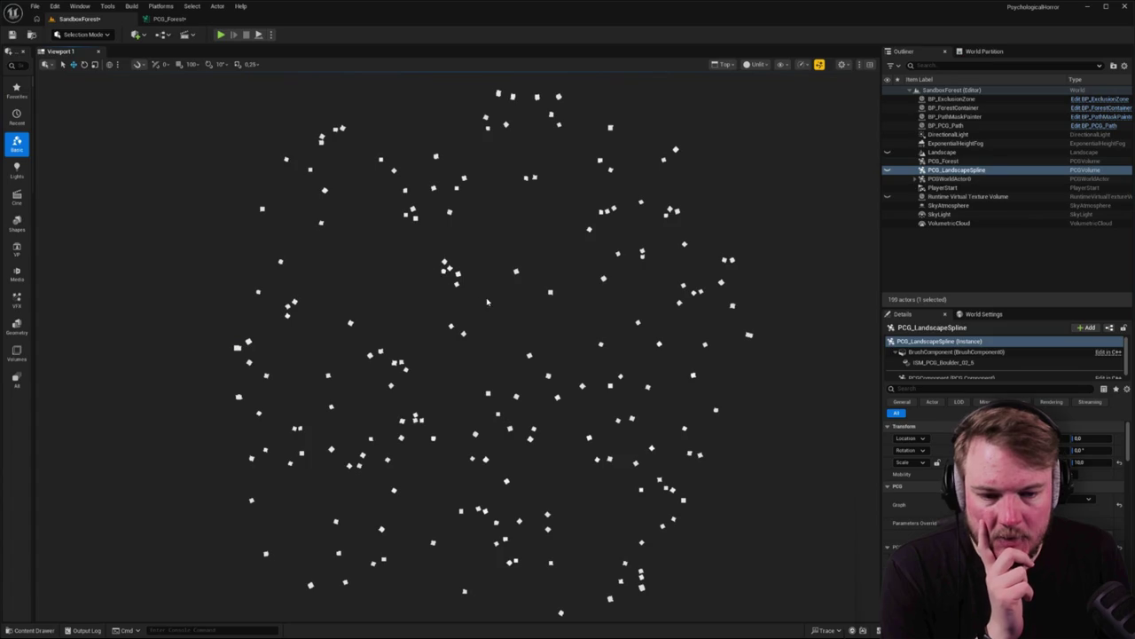
{"action": "left_click", "coordinate": [169, 18]}
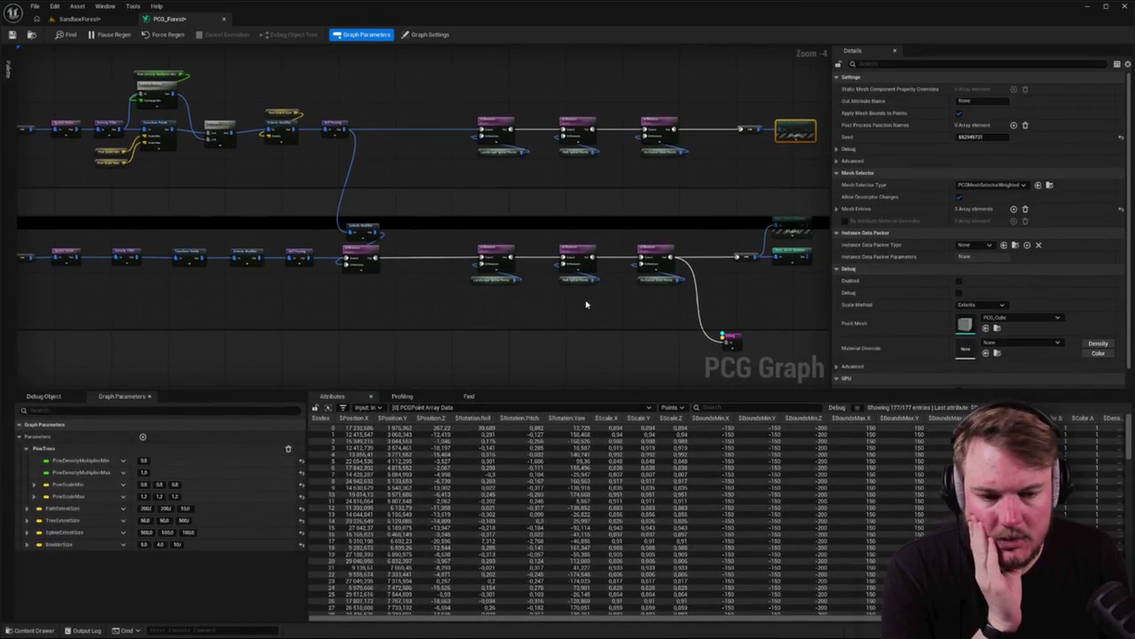
Review the Extents Modifier and Self Pruning settings in the medium-tree chain
{"action": "left_click_drag", "start_coordinate": [492, 276], "coordinate": [547, 275]}
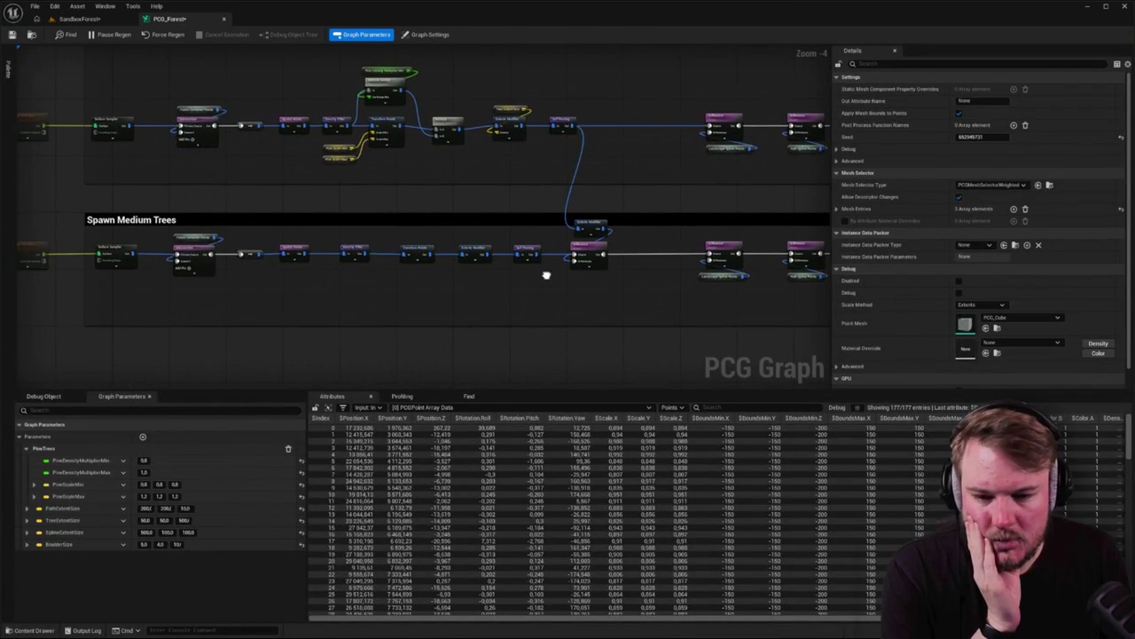
{"action": "scroll", "coordinate": [476, 253], "scroll_direction": "up", "scroll_amount": 5}
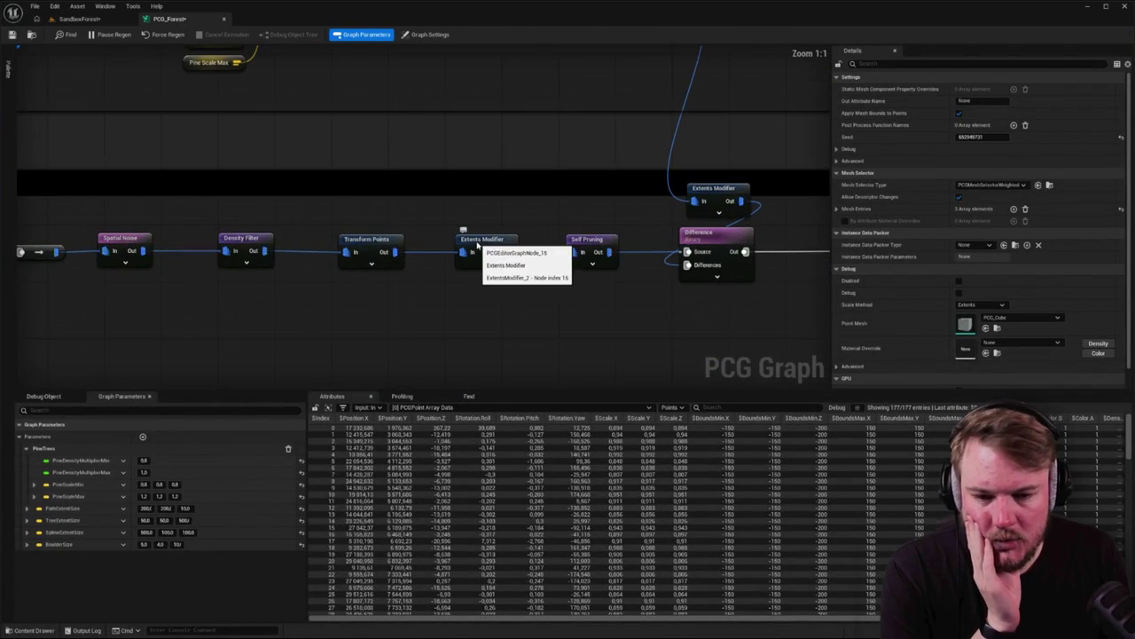
{"action": "left_click", "coordinate": [477, 246]}
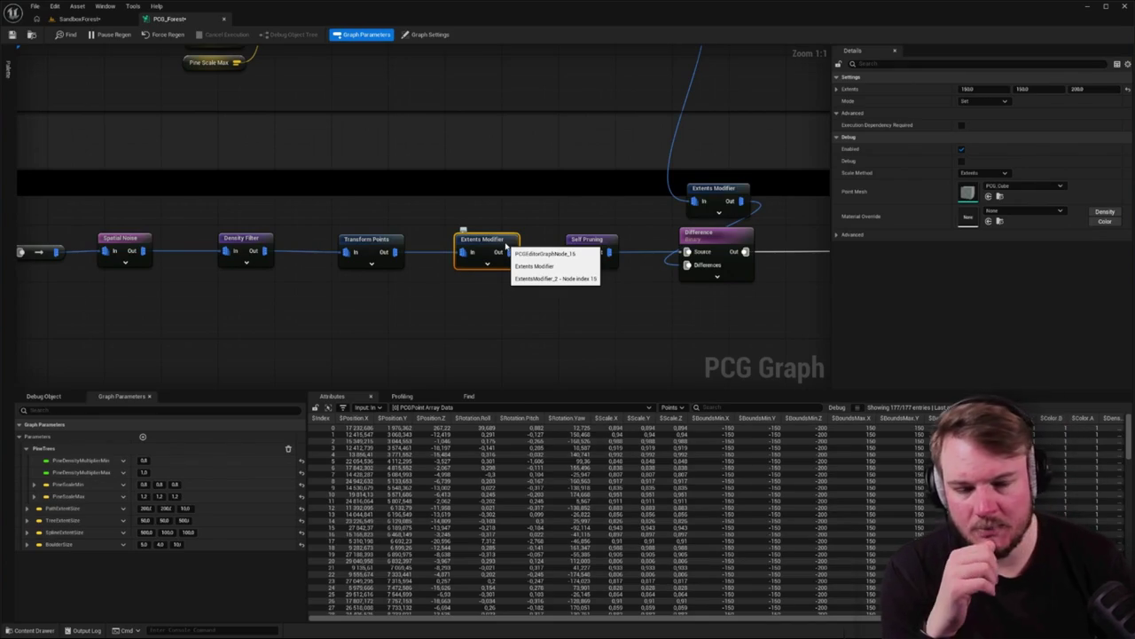
{"action": "left_click", "coordinate": [574, 242]}
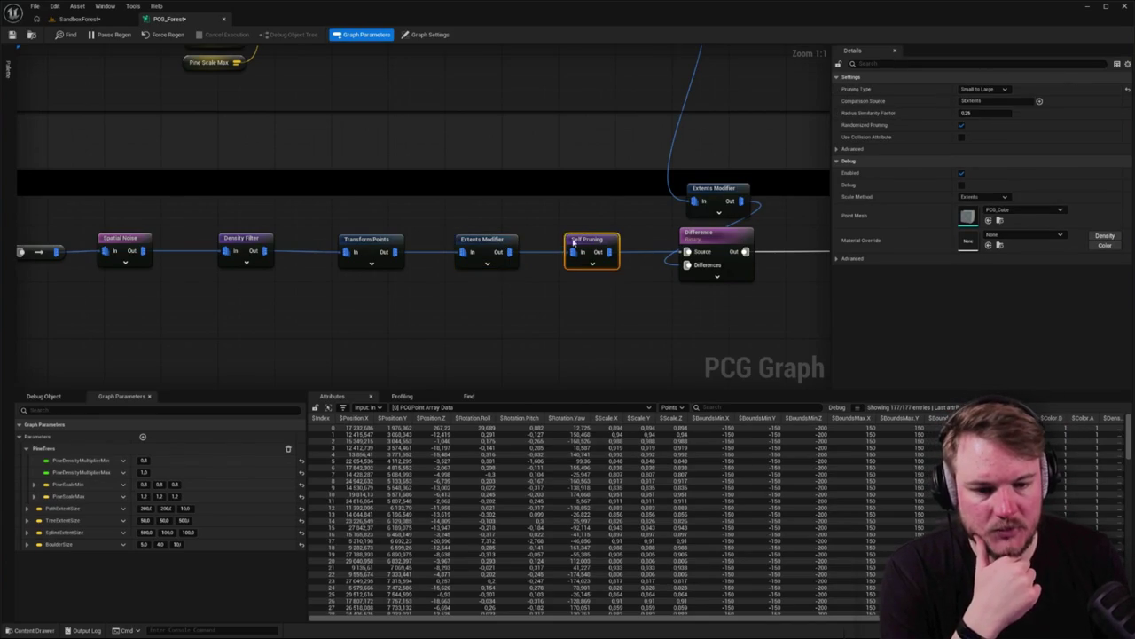
{"action": "left_click", "coordinate": [502, 240]}
{"action": "left_click", "coordinate": [72, 19]}
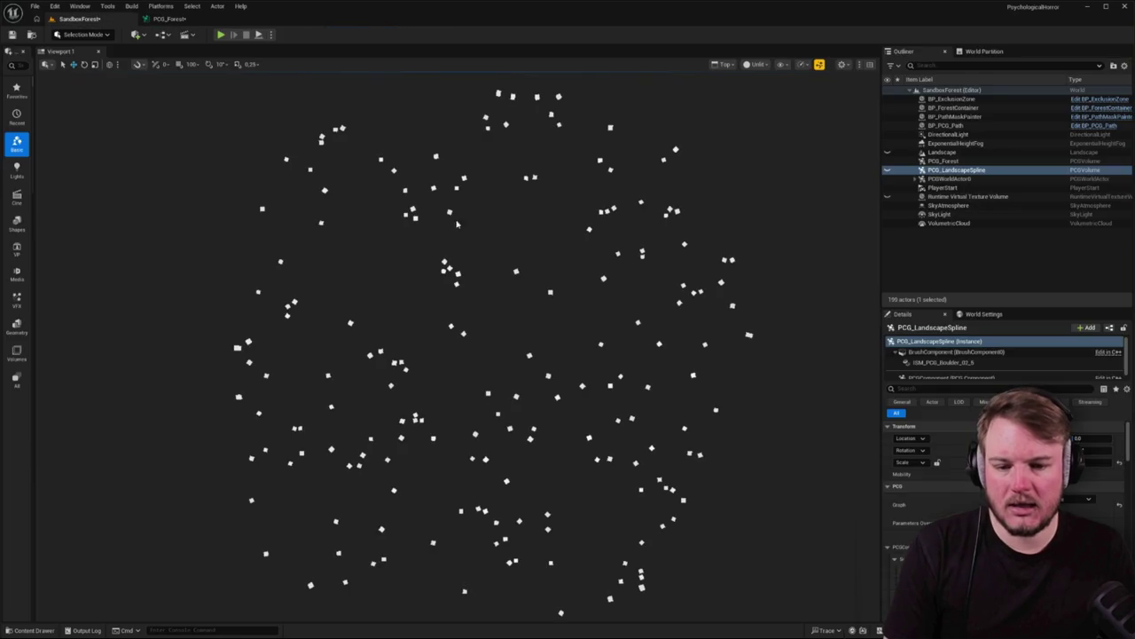
Inspect the debug cubes beneath the trees up close from a tilted perspective view
{"action": "scroll", "coordinate": [444, 269], "scroll_direction": "up", "scroll_amount": 10}
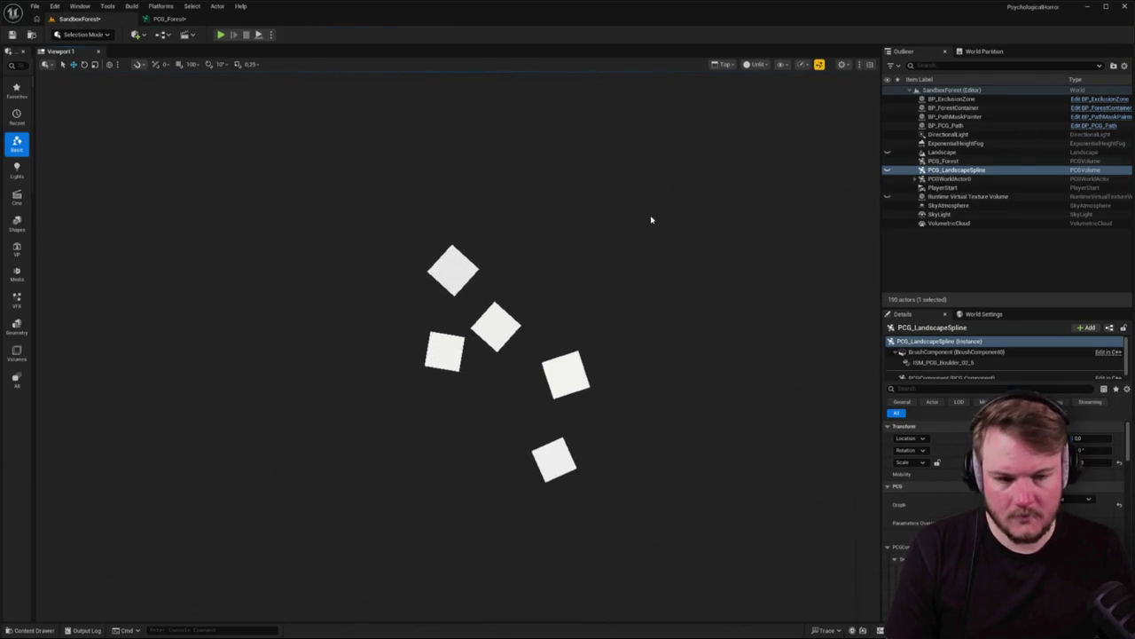
{"action": "key", "text": "alt+g"}
{"action": "mouse_move", "coordinate": [612, 286]}
{"action": "left_mouse_down"}
{"action": "mouse_move", "coordinate": [612, 93]}
{"action": "mouse_move", "coordinate": [523, 392]}
{"action": "left_mouse_up"}
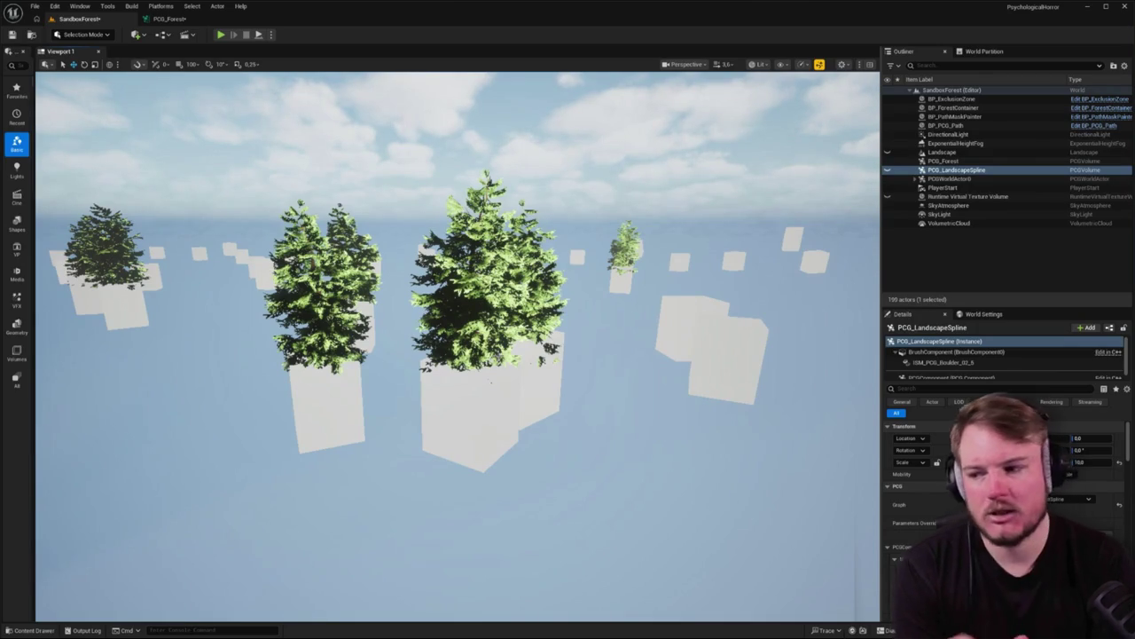
{"action": "left_click", "coordinate": [161, 19]}
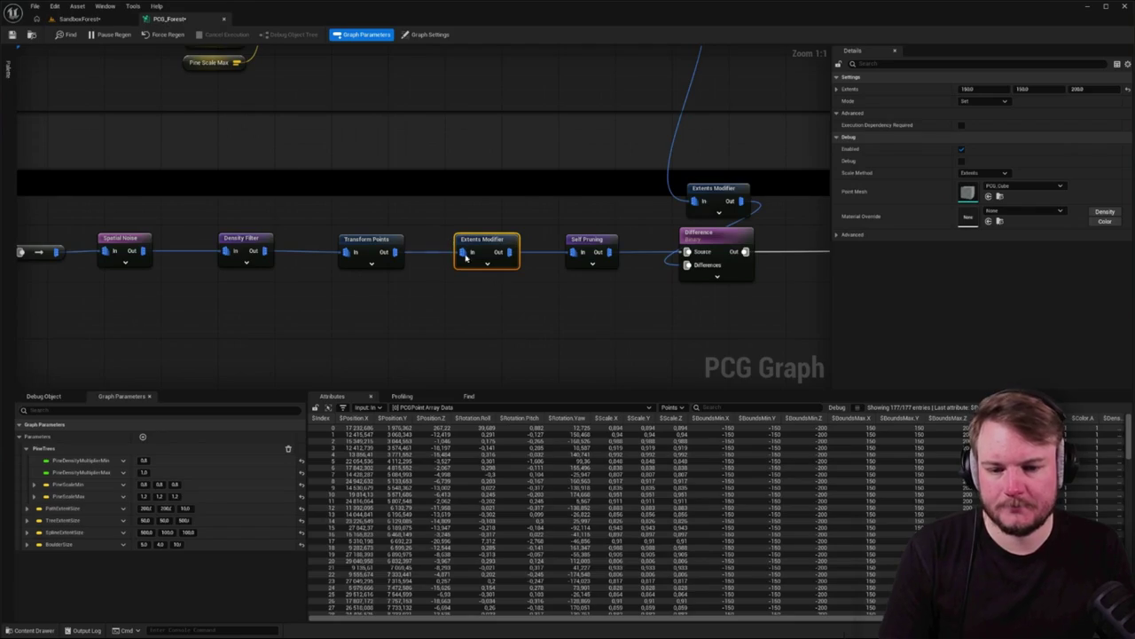
Add a Bounds Modifier node after Transform Points and wire its output into the Debug node
{"action": "left_click", "coordinate": [342, 208]}
{"action": "left_click_drag", "start_coordinate": [398, 151], "coordinate": [442, 239]}
{"action": "type", "text": "bound"}
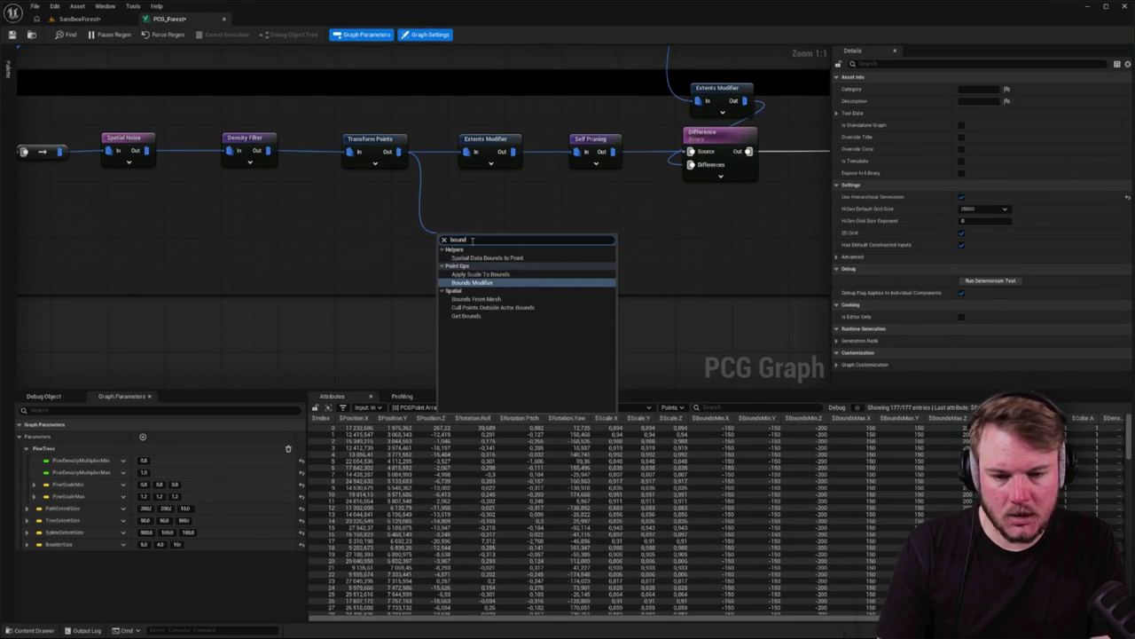
{"action": "key", "text": "Return"}
{"action": "scroll", "coordinate": [534, 213], "scroll_direction": "down", "scroll_amount": 5}
{"action": "scroll", "coordinate": [534, 213], "scroll_direction": "up", "scroll_amount": 3}
{"action": "mouse_move", "coordinate": [763, 257]}
{"action": "left_mouse_down"}
{"action": "mouse_move", "coordinate": [497, 256]}
{"action": "mouse_move", "coordinate": [121, 227]}
{"action": "left_mouse_up"}
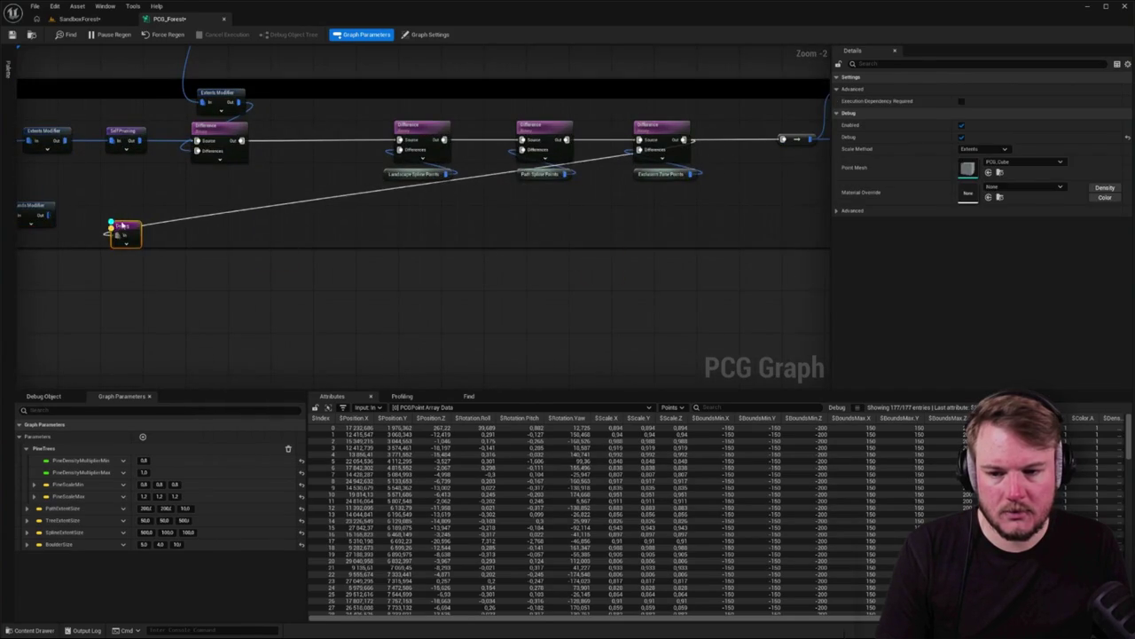
{"action": "scroll", "coordinate": [122, 226], "scroll_direction": "up", "scroll_amount": 3}
{"action": "right_click", "coordinate": [210, 226]}
{"action": "key", "text": "Escape"}
{"action": "mouse_move", "coordinate": [221, 229]}
{"action": "left_mouse_down"}
{"action": "mouse_move", "coordinate": [317, 254]}
{"action": "mouse_move", "coordinate": [222, 229]}
{"action": "left_mouse_up"}
{"action": "key", "text": "Escape"}
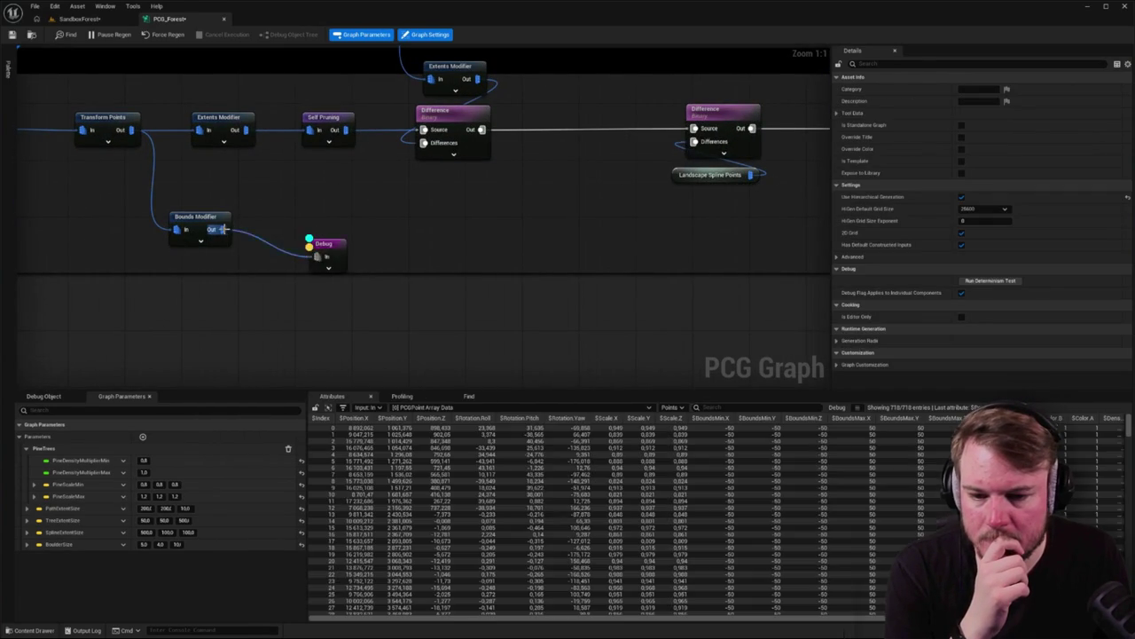
Edit the Bounds Modifier's Bounds Min X, then fly through the trees to view the debug cubes
{"action": "left_click", "coordinate": [100, 19]}
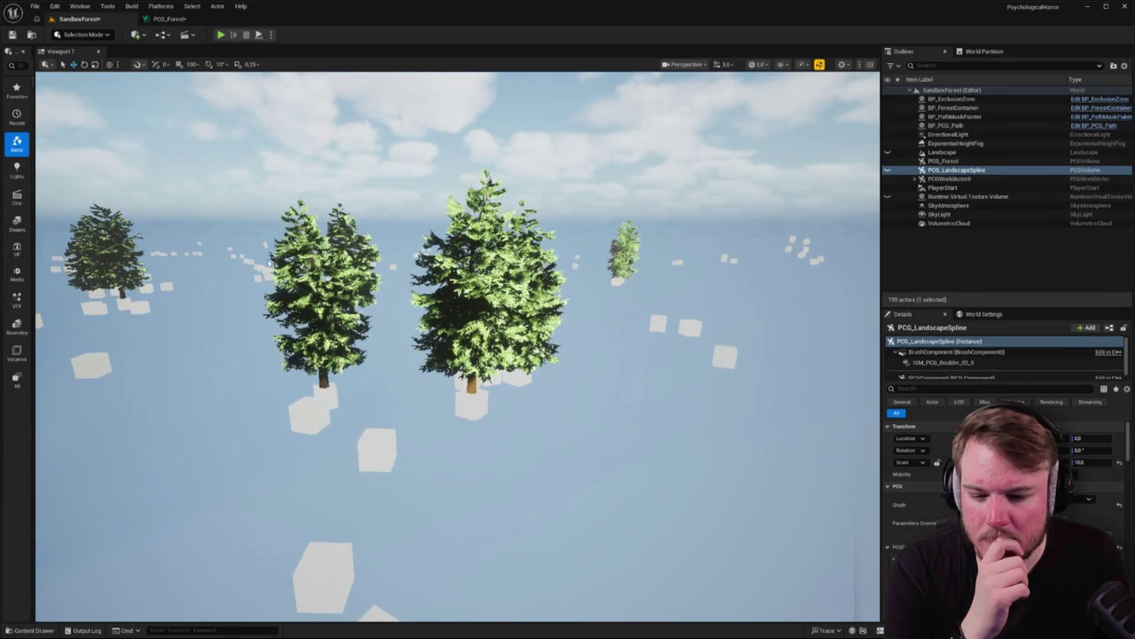
{"action": "left_click", "coordinate": [168, 19]}
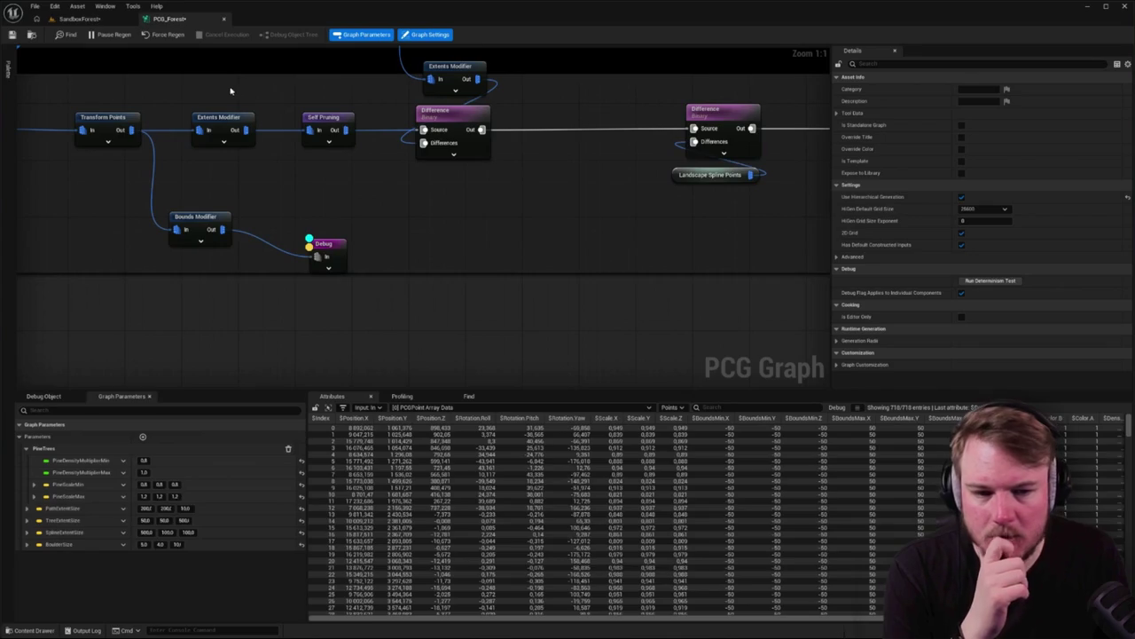
{"action": "left_click", "coordinate": [206, 220]}
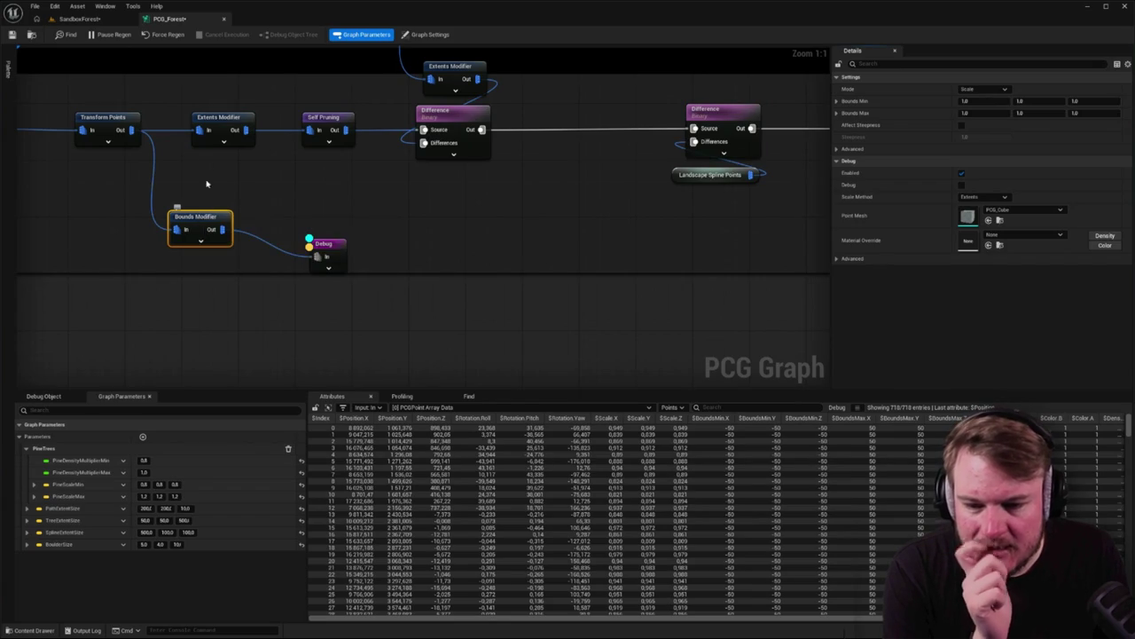
{"action": "left_click", "coordinate": [216, 120]}
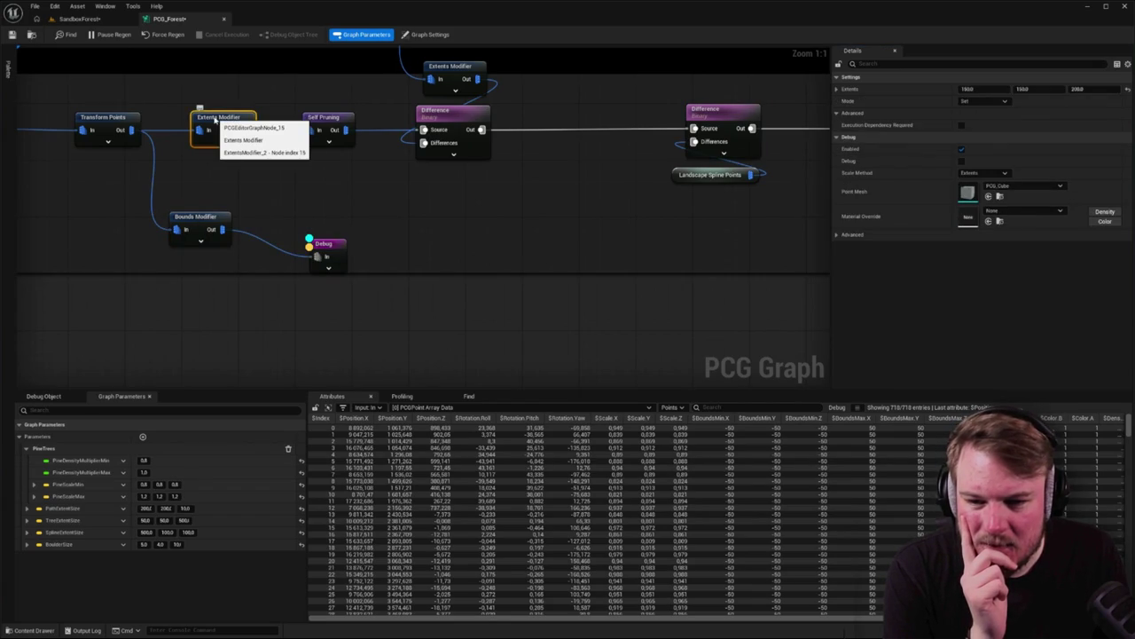
{"action": "left_click", "coordinate": [210, 215]}
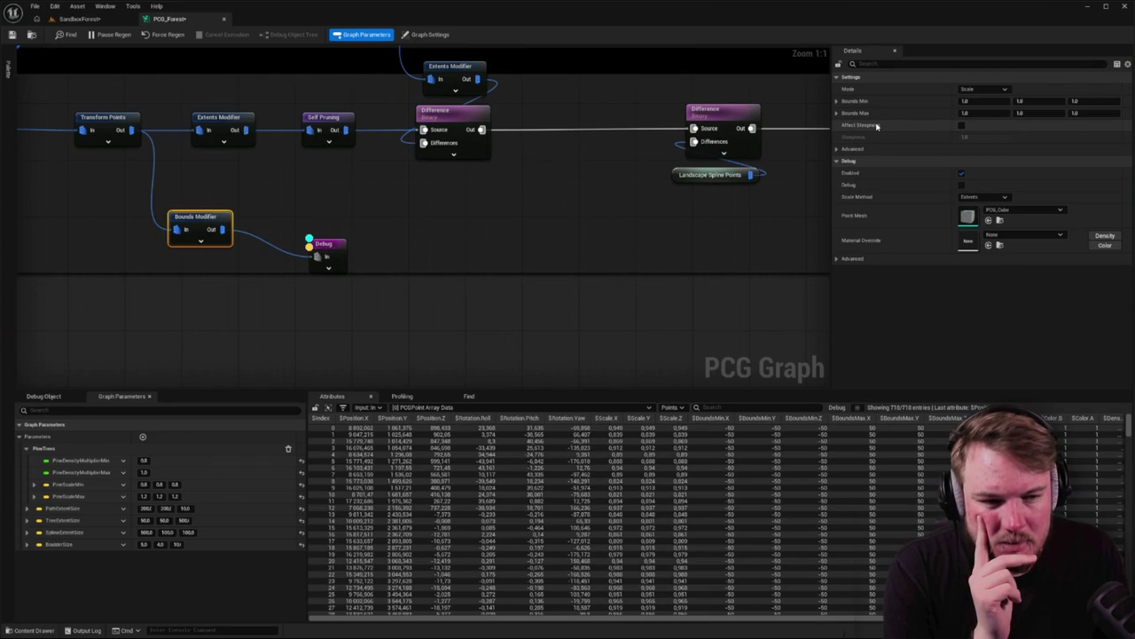
{"action": "left_click", "coordinate": [1005, 102]}
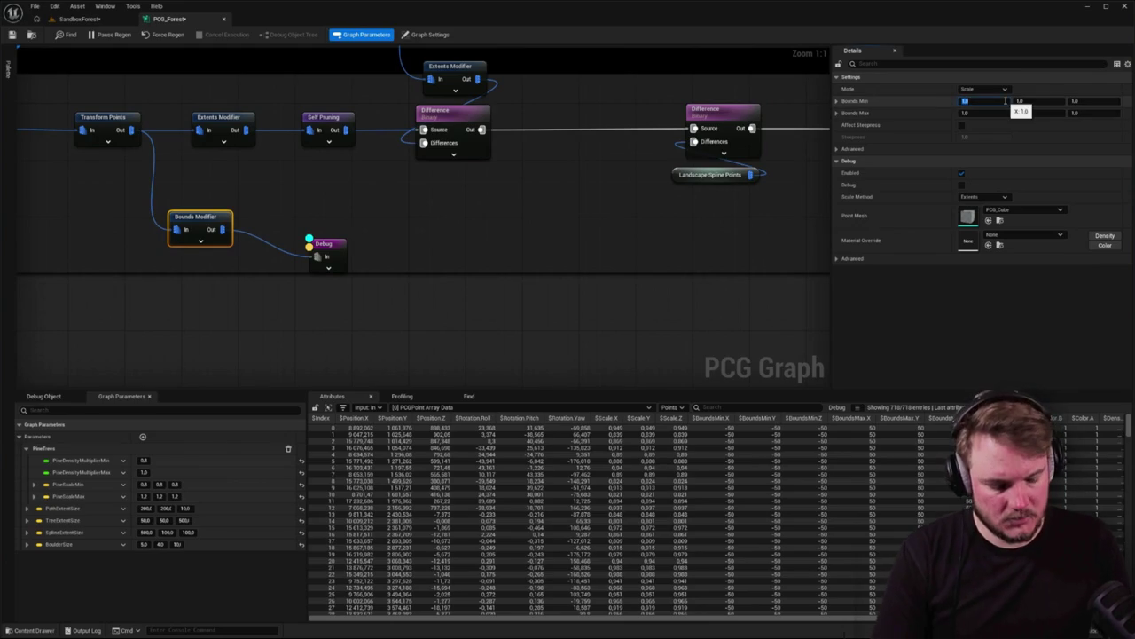
{"action": "type", "text": "2"}
{"action": "left_click", "coordinate": [71, 19]}
{"action": "mouse_move", "coordinate": [444, 355]}
{"action": "left_mouse_down"}
{"action": "mouse_move", "coordinate": [426, 258]}
{"action": "mouse_move", "coordinate": [497, 266]}
{"action": "mouse_move", "coordinate": [488, 364]}
{"action": "left_mouse_up"}
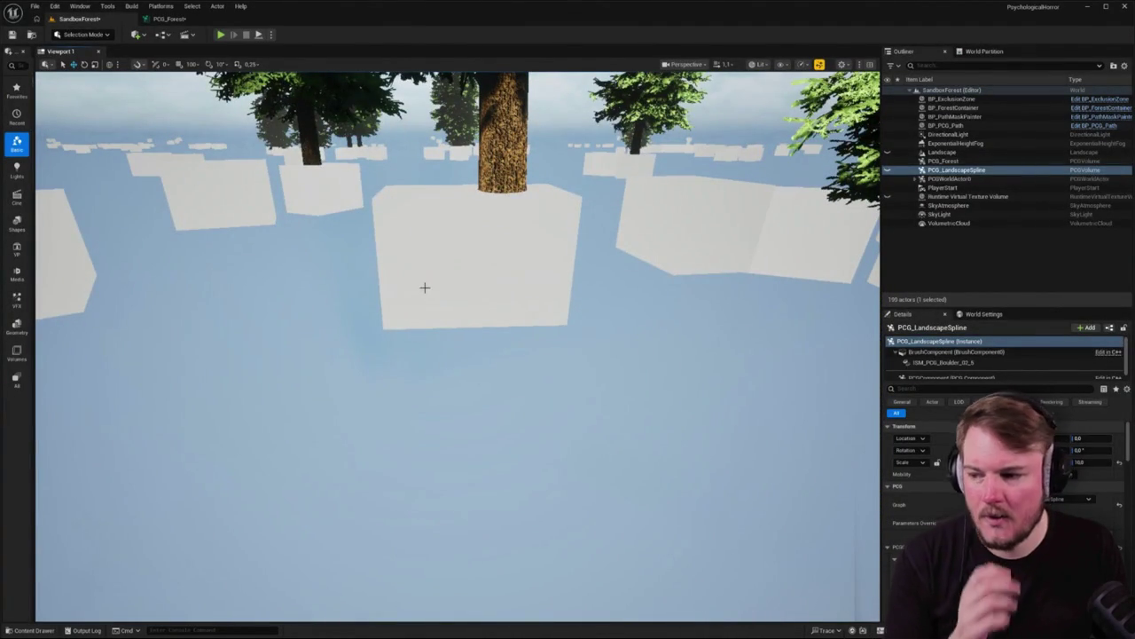
Wire the Extents Modifier output into the Debug node and check the level
{"action": "left_click", "coordinate": [169, 18]}
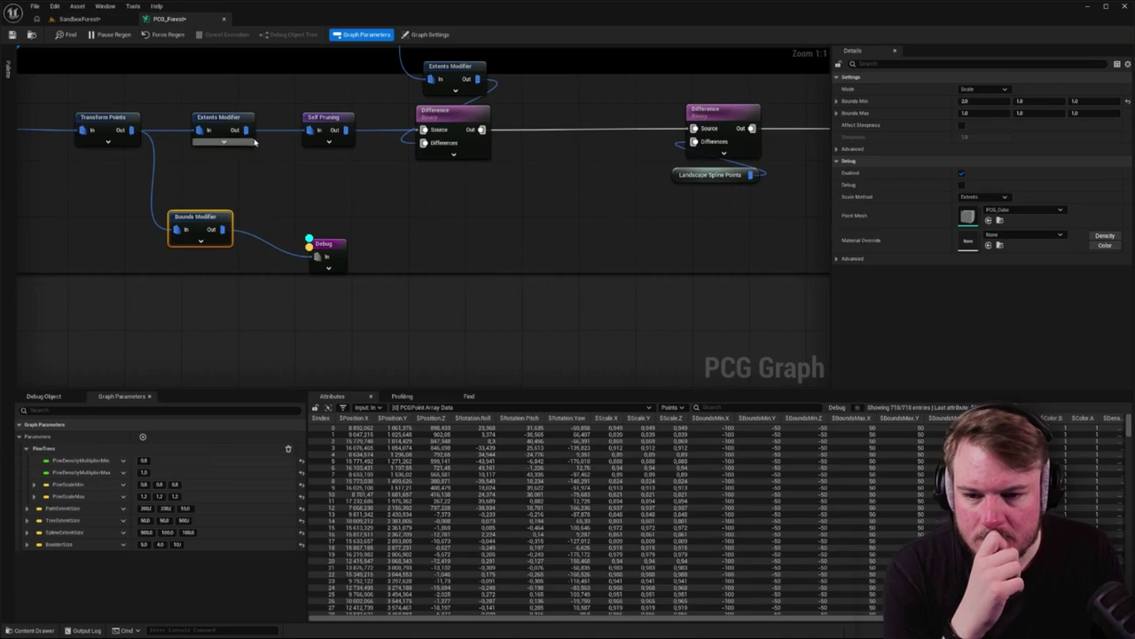
{"action": "left_click_drag", "start_coordinate": [244, 130], "coordinate": [312, 259]}
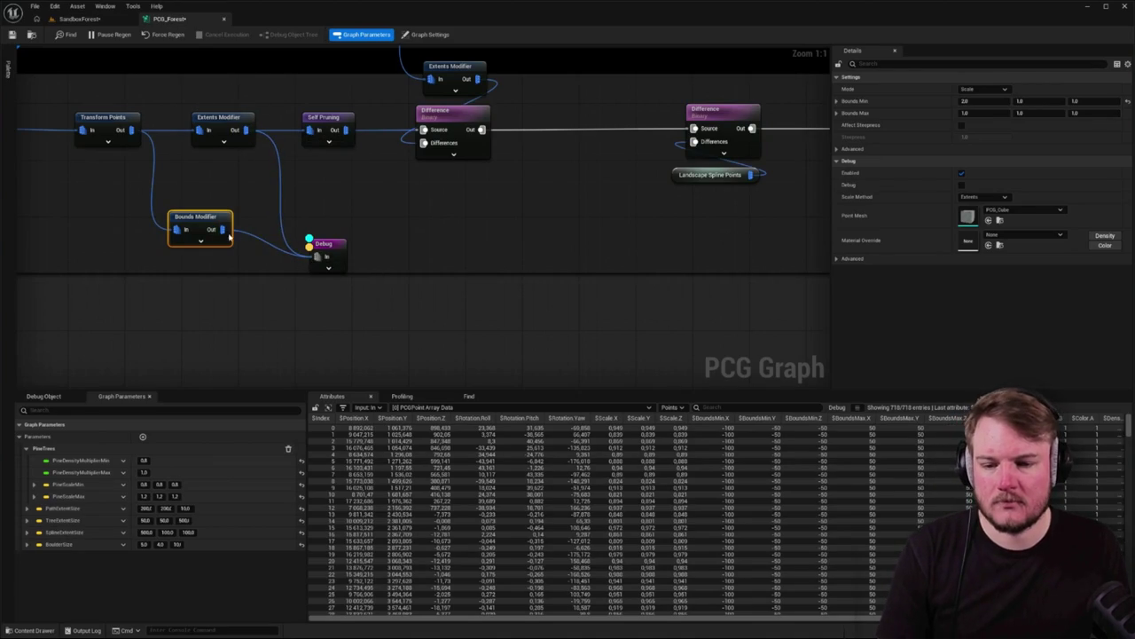
{"action": "left_click", "coordinate": [80, 18]}
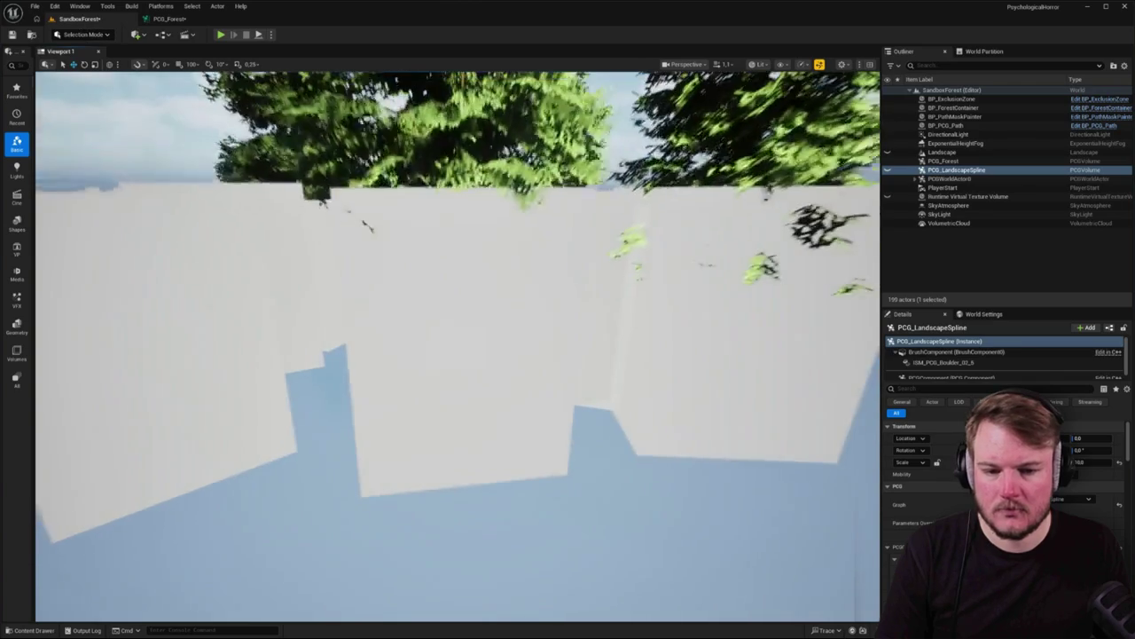
Inspect the Extents Modifier's 710 points, with bounds ±150 X/Y and ±200 Z
{"action": "left_click", "coordinate": [169, 18]}
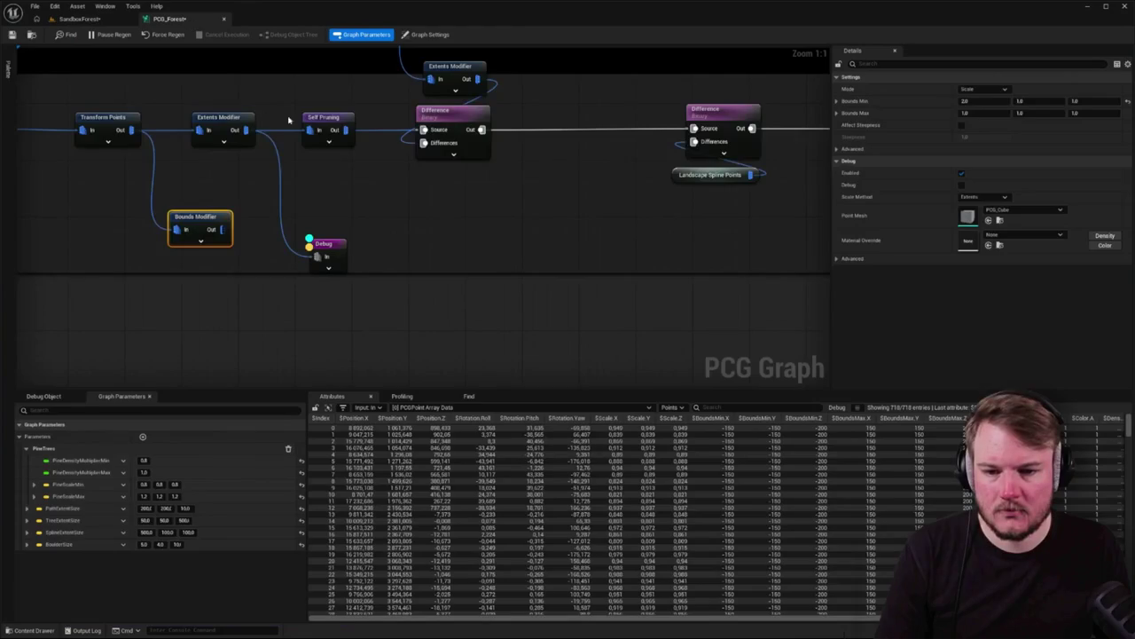
{"action": "left_click", "coordinate": [240, 124]}
{"action": "mouse_move", "coordinate": [425, 196]}
{"action": "left_mouse_down"}
{"action": "mouse_move", "coordinate": [438, 241]}
{"action": "mouse_move", "coordinate": [243, 198]}
{"action": "mouse_move", "coordinate": [367, 292]}
{"action": "left_mouse_up"}
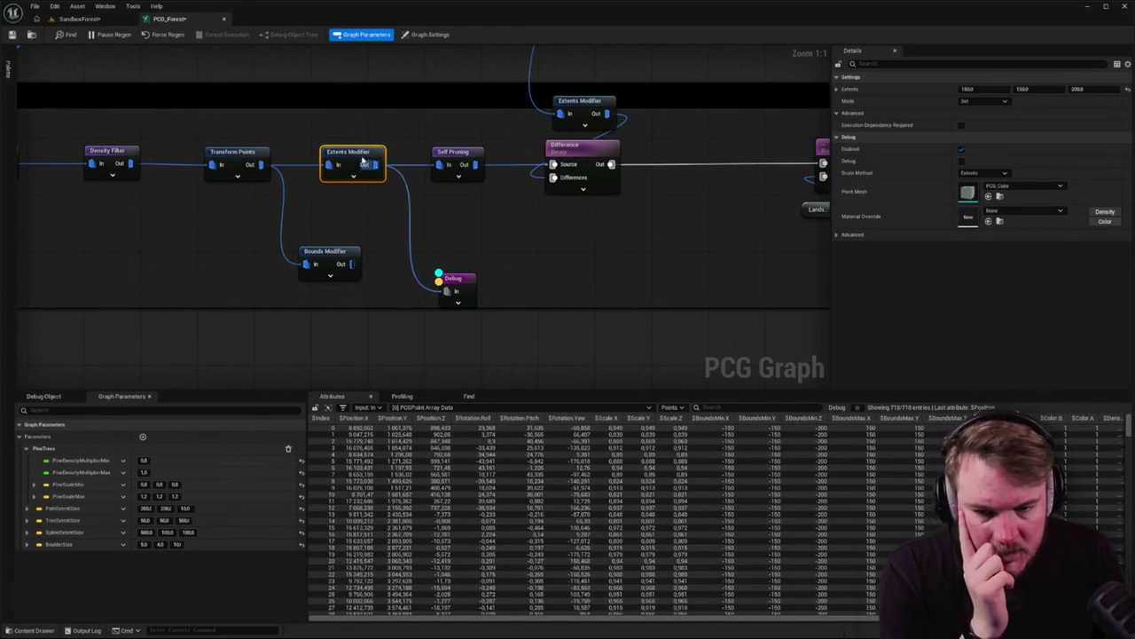
{"action": "key", "text": "a"}
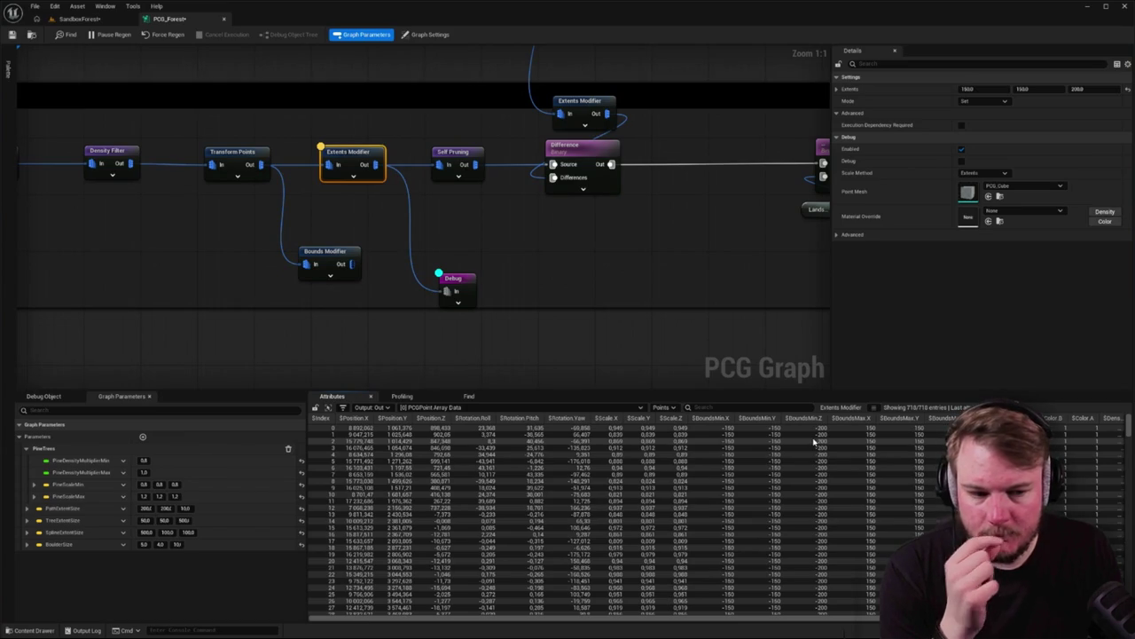
{"action": "left_click_drag", "start_coordinate": [765, 614], "coordinate": [850, 614]}
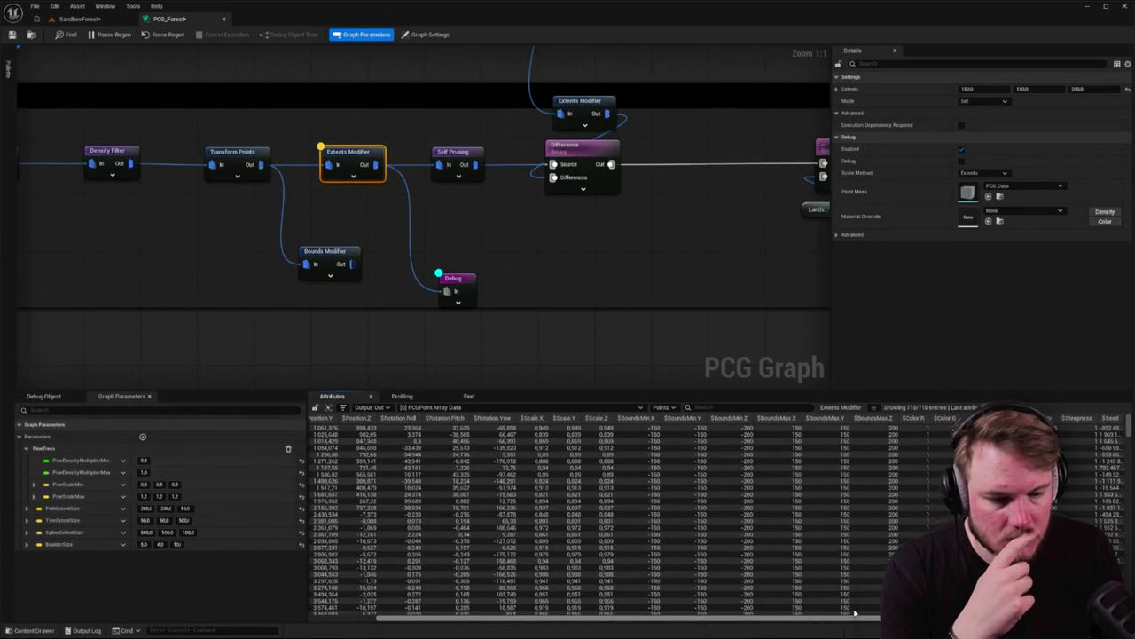
{"action": "left_click_drag", "start_coordinate": [837, 612], "coordinate": [770, 614]}
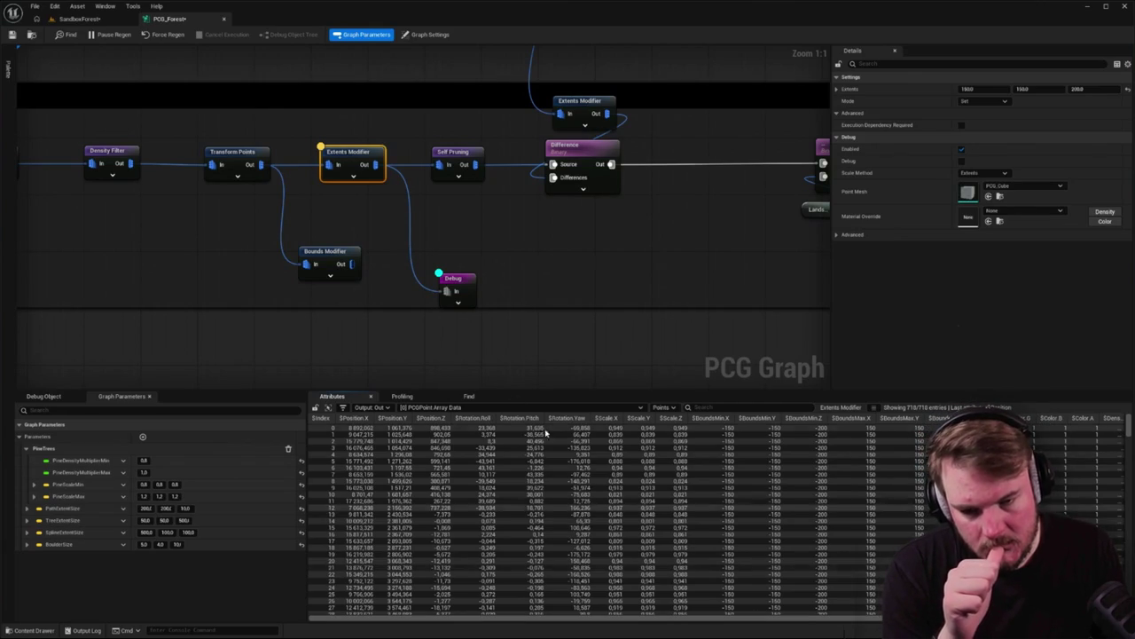
Add a Bounds From Mesh node and feed it from the Static Mesh Spawner output
{"action": "left_click_drag", "start_coordinate": [268, 165], "coordinate": [289, 343]}
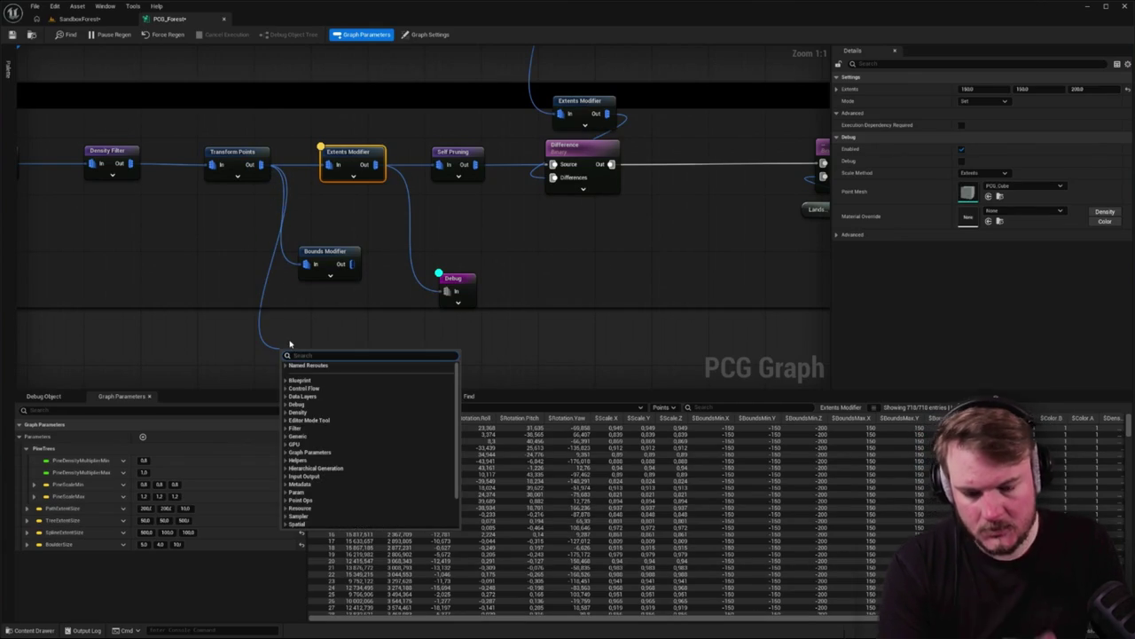
{"action": "type", "text": "bound"}
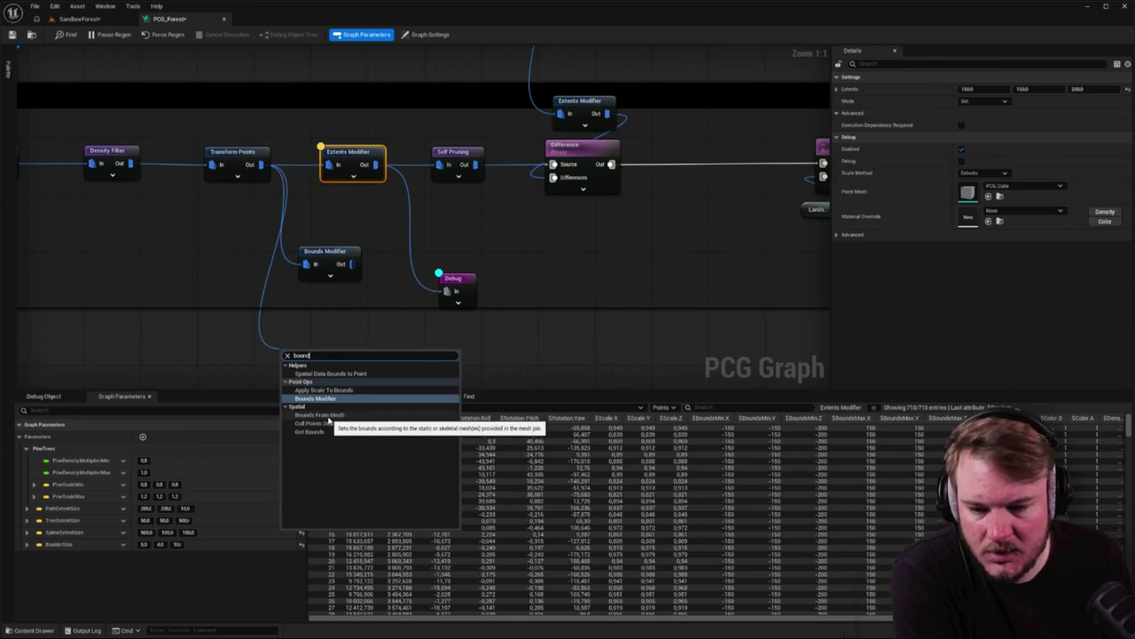
{"action": "left_click", "coordinate": [319, 414]}
{"action": "left_click_drag", "start_coordinate": [326, 348], "coordinate": [368, 301]}
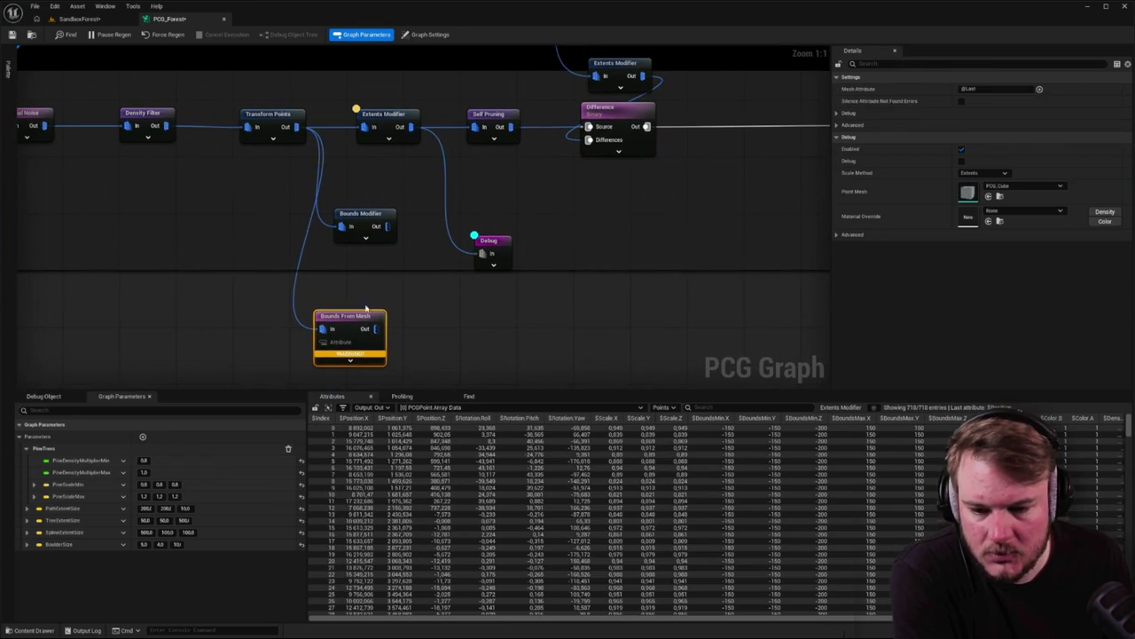
{"action": "mouse_move", "coordinate": [350, 355]}
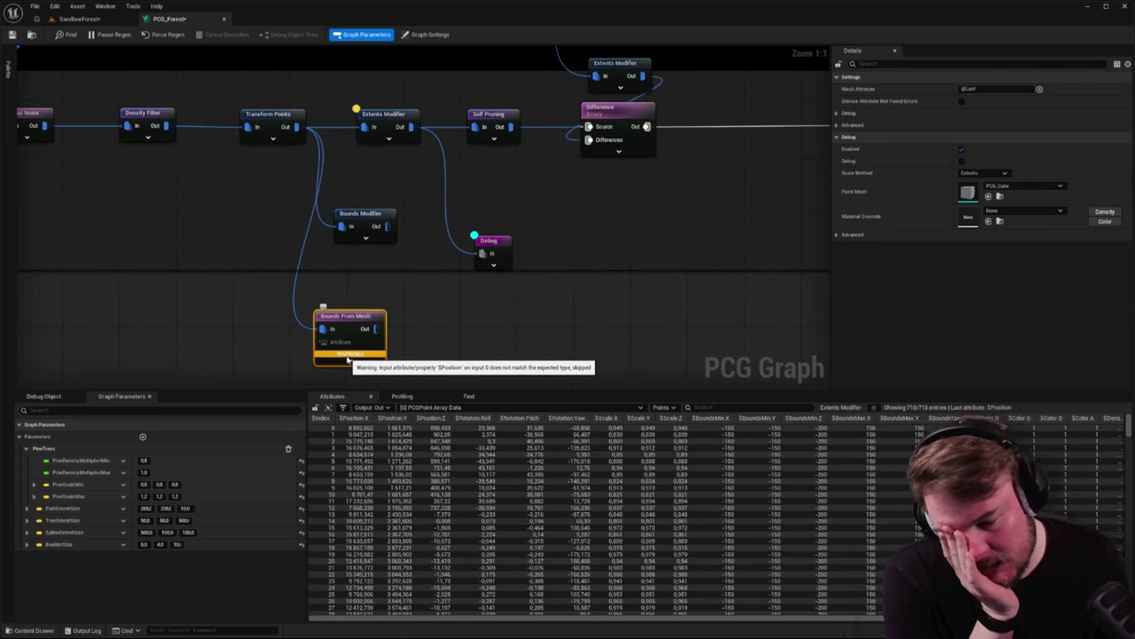
{"action": "scroll", "coordinate": [348, 359], "scroll_direction": "down", "scroll_amount": 5}
{"action": "left_click_drag", "start_coordinate": [100, 248], "coordinate": [596, 206]}
{"action": "scroll", "coordinate": [596, 206], "scroll_direction": "up", "scroll_amount": 3}
{"action": "left_click_drag", "start_coordinate": [504, 168], "coordinate": [608, 244]}
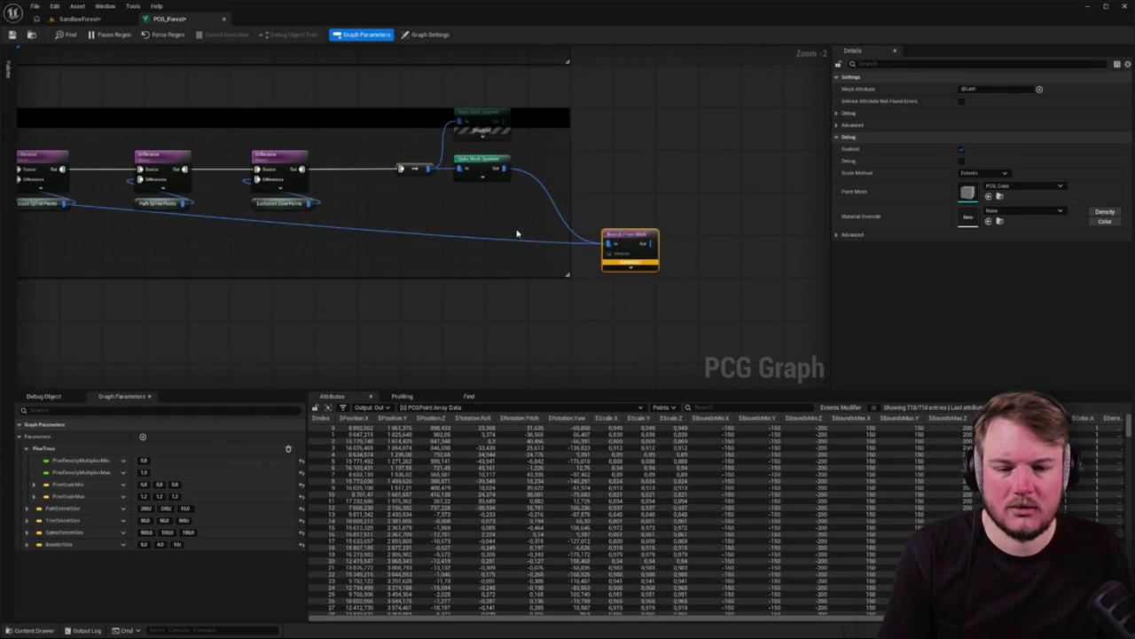
{"action": "scroll", "coordinate": [511, 244], "scroll_direction": "up", "scroll_amount": 1}
{"action": "mouse_move", "coordinate": [540, 204]}
{"action": "left_mouse_down"}
{"action": "mouse_move", "coordinate": [483, 282]}
{"action": "mouse_move", "coordinate": [487, 233]}
{"action": "mouse_move", "coordinate": [440, 304]}
{"action": "mouse_move", "coordinate": [424, 310]}
{"action": "left_mouse_up"}
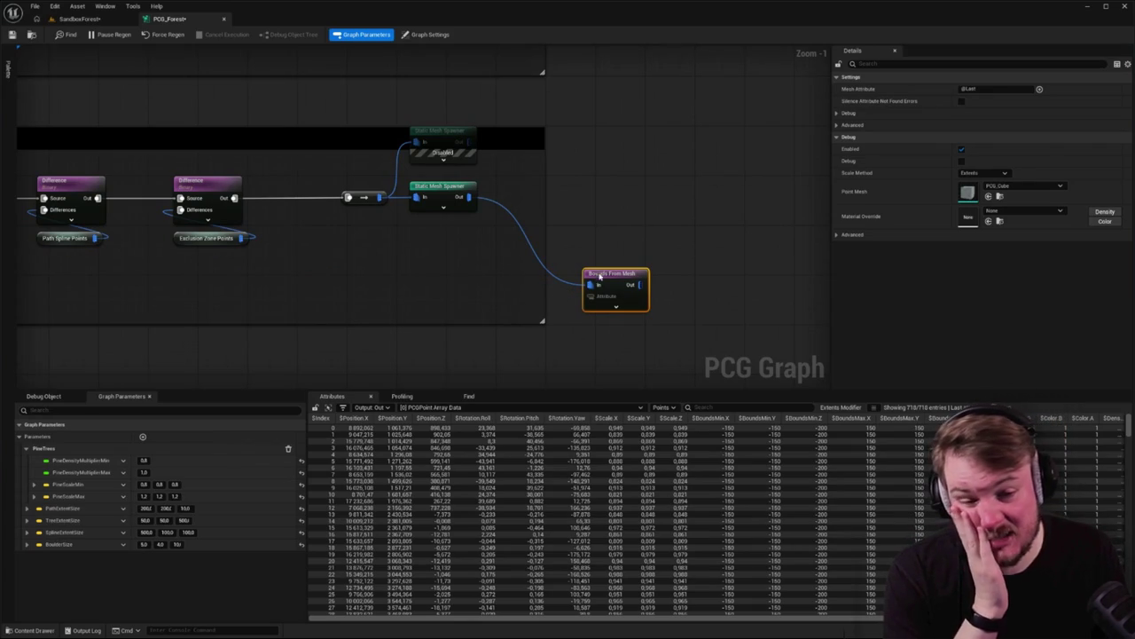
Cancel the save-as prompt for PCG_Forest, clear the selection and return to the SandboxForest level
{"action": "key", "text": "ctrl+alt+s"}
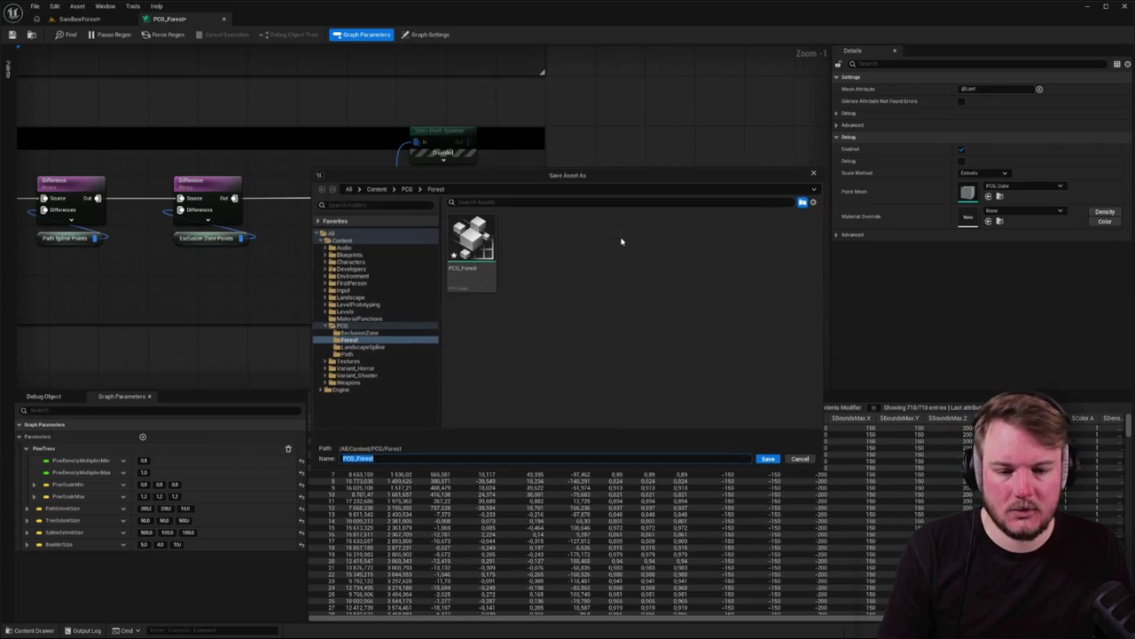
{"action": "left_click", "coordinate": [812, 175]}
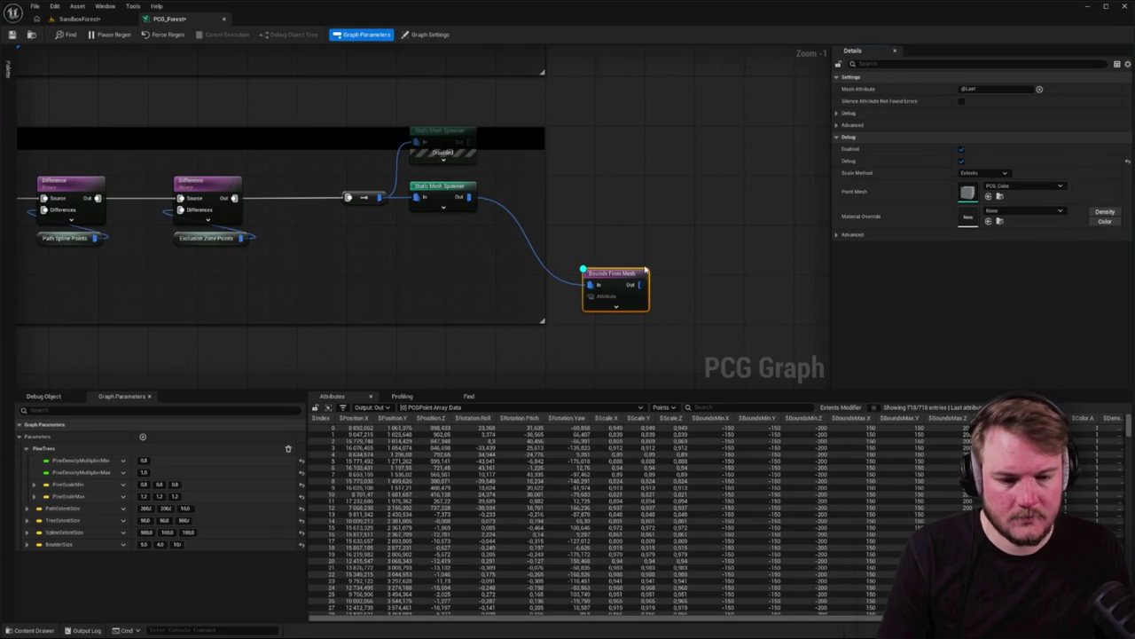
{"action": "left_click", "coordinate": [621, 241]}
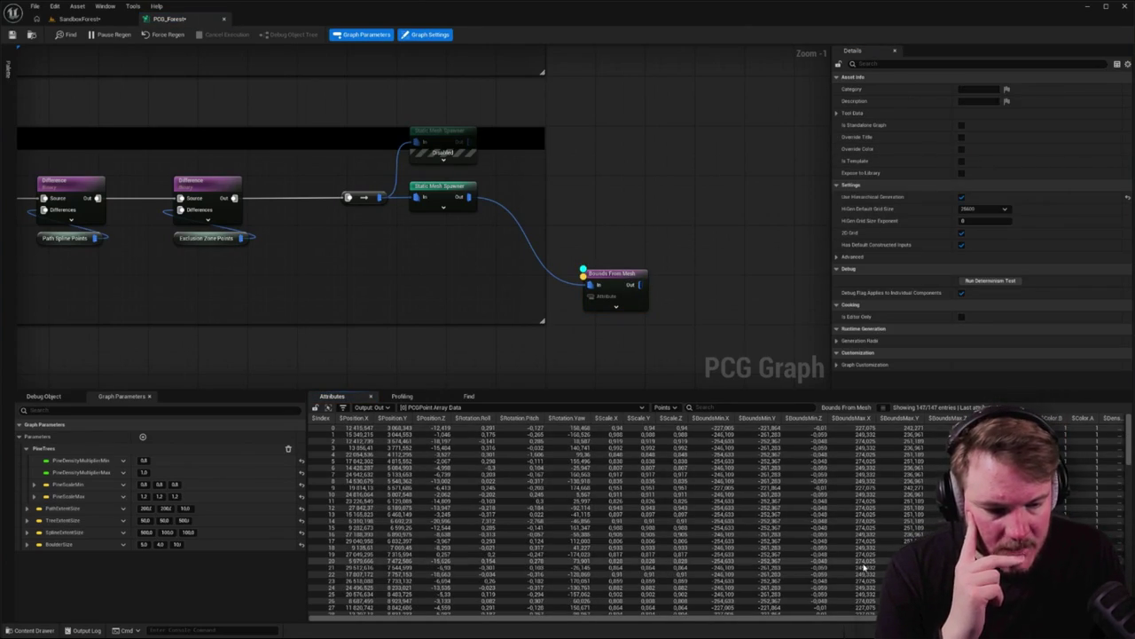
{"action": "left_click", "coordinate": [88, 19]}
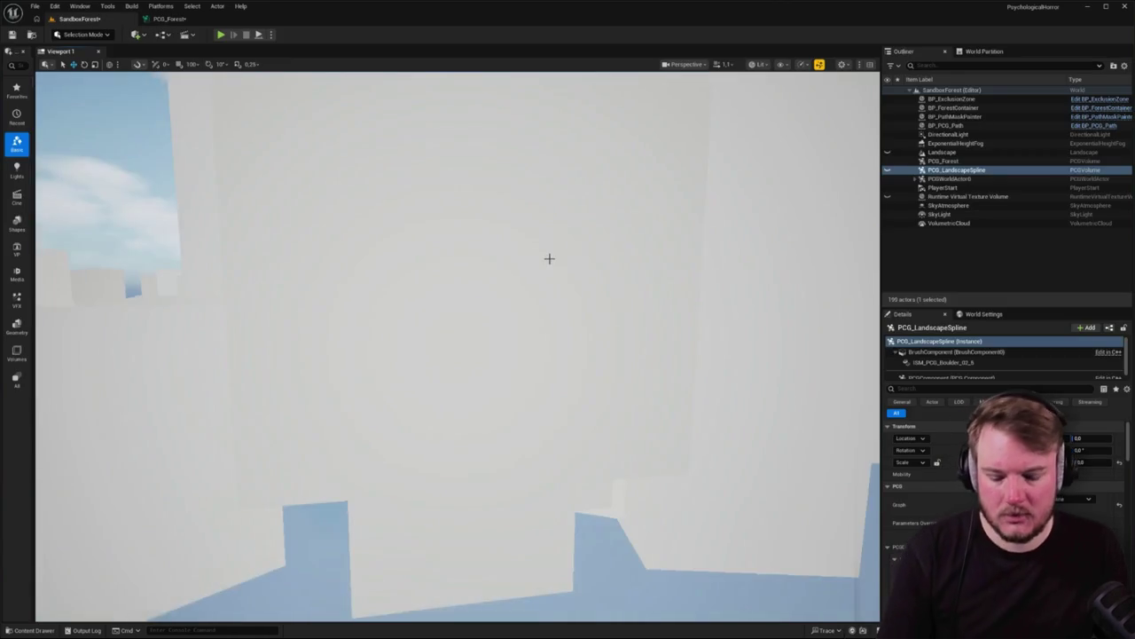
View the spawned trees' bounds in wireframe from a pulled-back camera
{"action": "key", "text": "alt+2"}
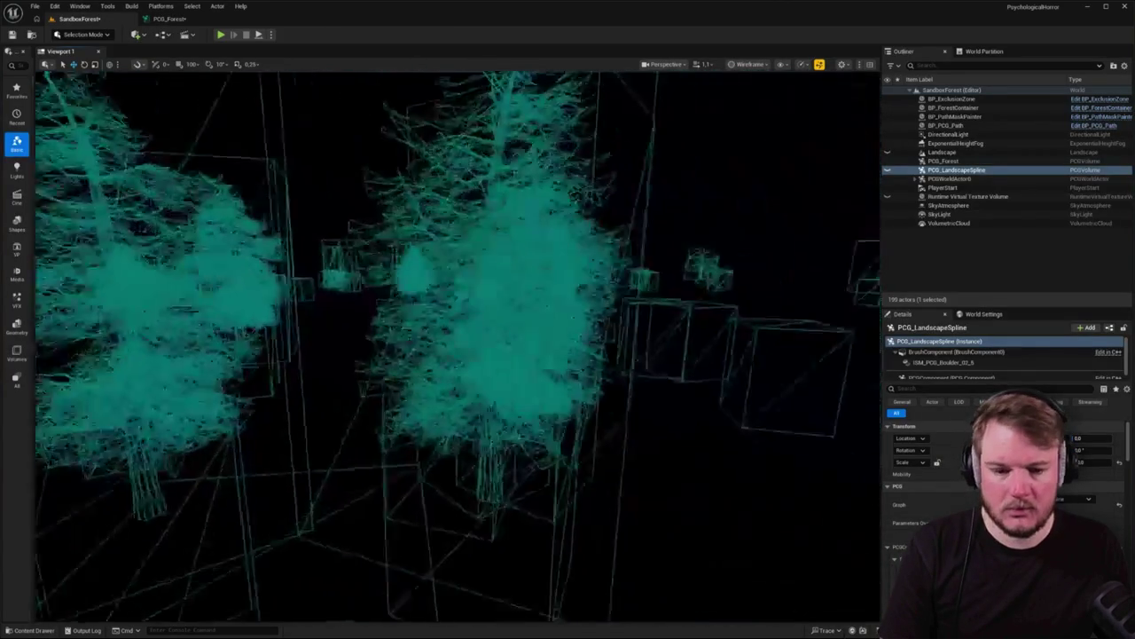
{"action": "mouse_move", "coordinate": [444, 355]}
{"action": "left_mouse_down"}
{"action": "mouse_move", "coordinate": [395, 333]}
{"action": "mouse_move", "coordinate": [372, 356]}
{"action": "left_mouse_up"}
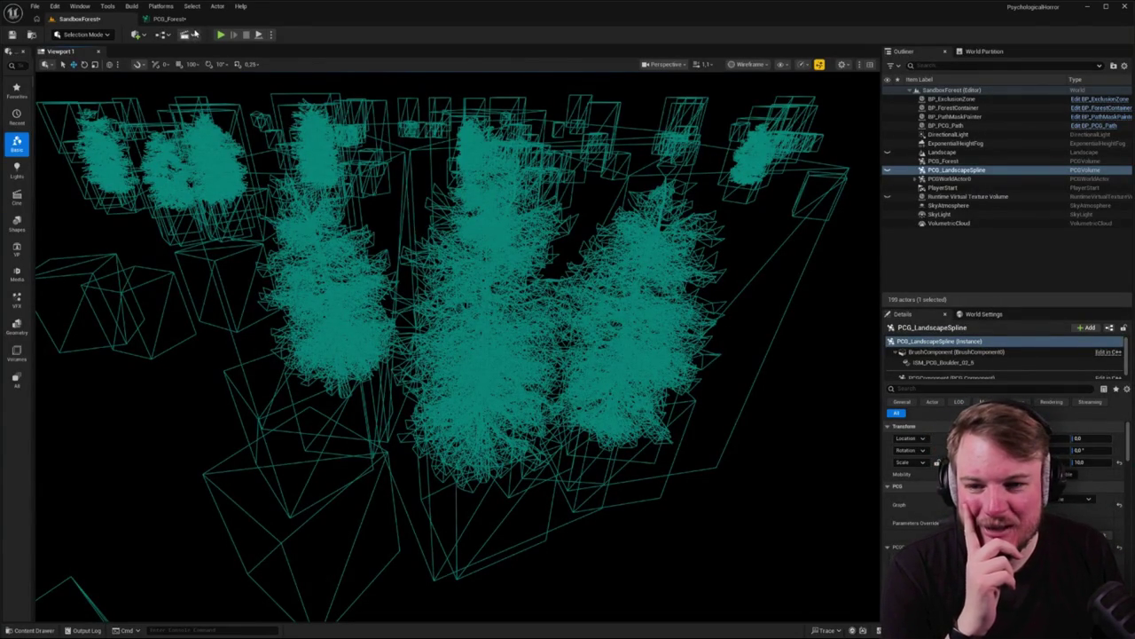
{"action": "left_click", "coordinate": [188, 20]}
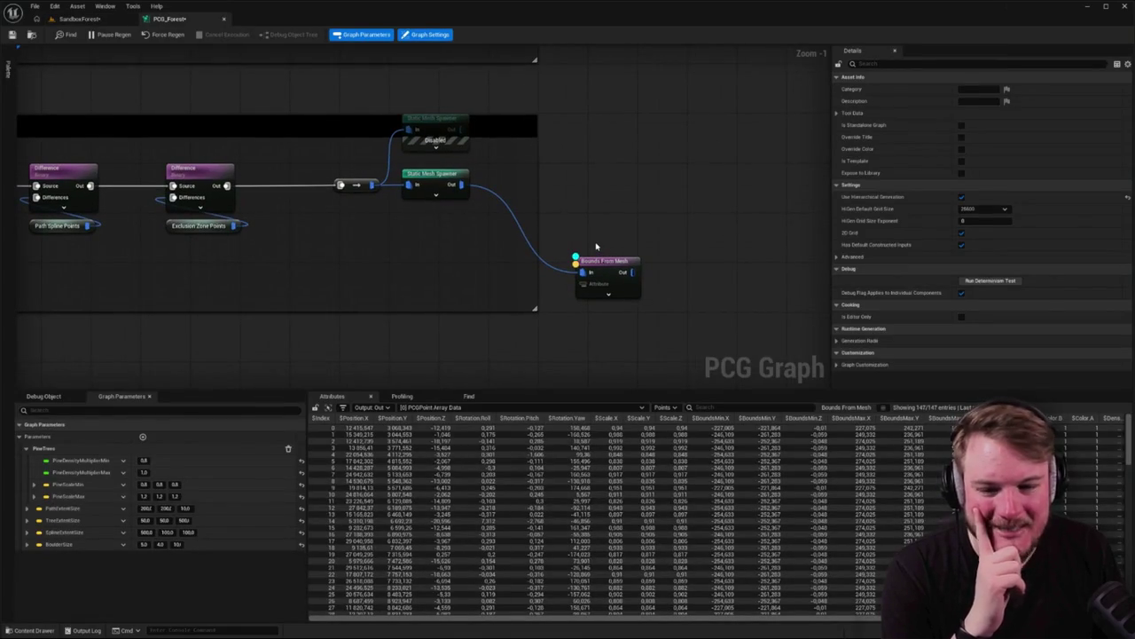
Reposition the Bounds Modifier and inspect Transform Points' 710 points with ±50 bounds
{"action": "left_click", "coordinate": [646, 282]}
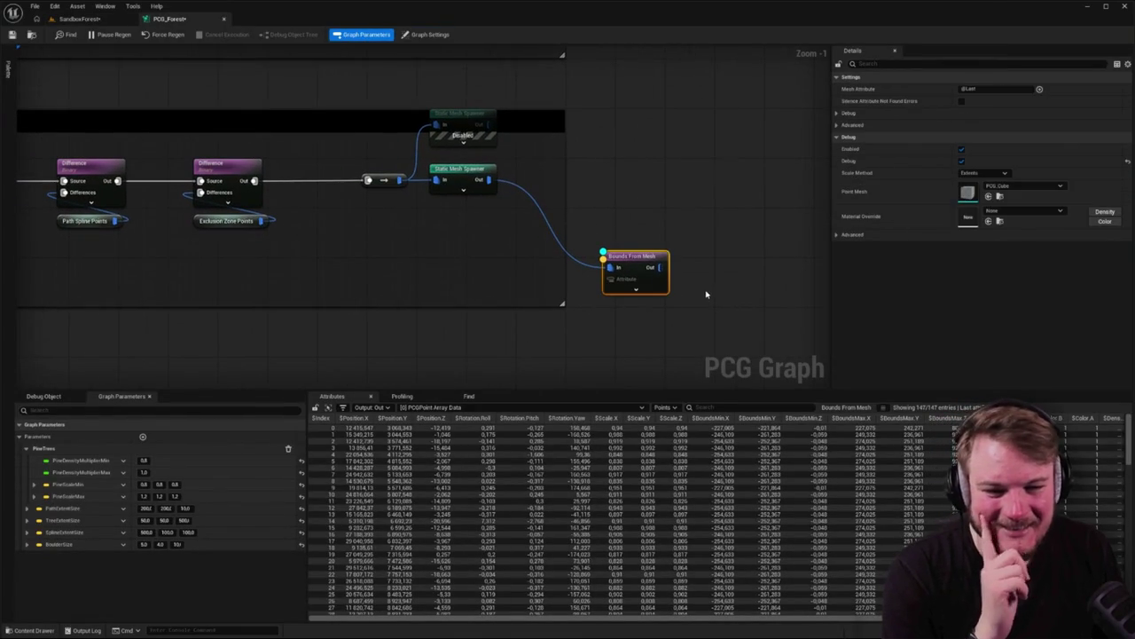
{"action": "left_click", "coordinate": [665, 293]}
{"action": "scroll", "coordinate": [666, 293], "scroll_direction": "down", "scroll_amount": 5}
{"action": "scroll", "coordinate": [550, 241], "scroll_direction": "up", "scroll_amount": 6}
{"action": "mouse_move", "coordinate": [438, 266]}
{"action": "left_mouse_down"}
{"action": "mouse_move", "coordinate": [473, 233]}
{"action": "mouse_move", "coordinate": [456, 229]}
{"action": "left_mouse_up"}
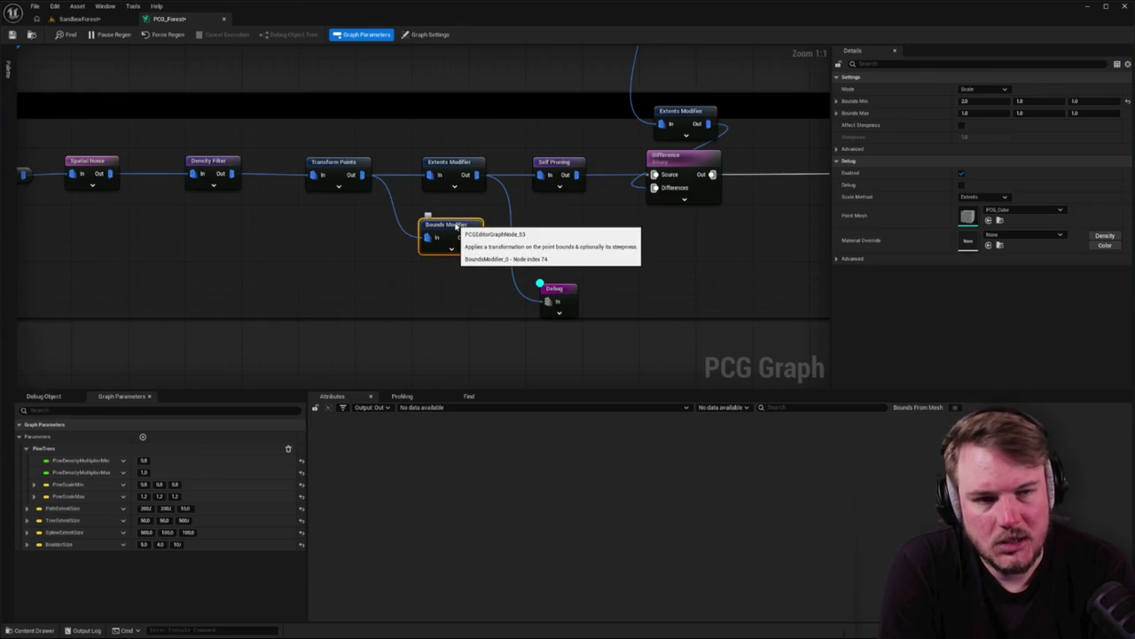
{"action": "left_click", "coordinate": [346, 164]}
{"action": "key", "text": "a"}
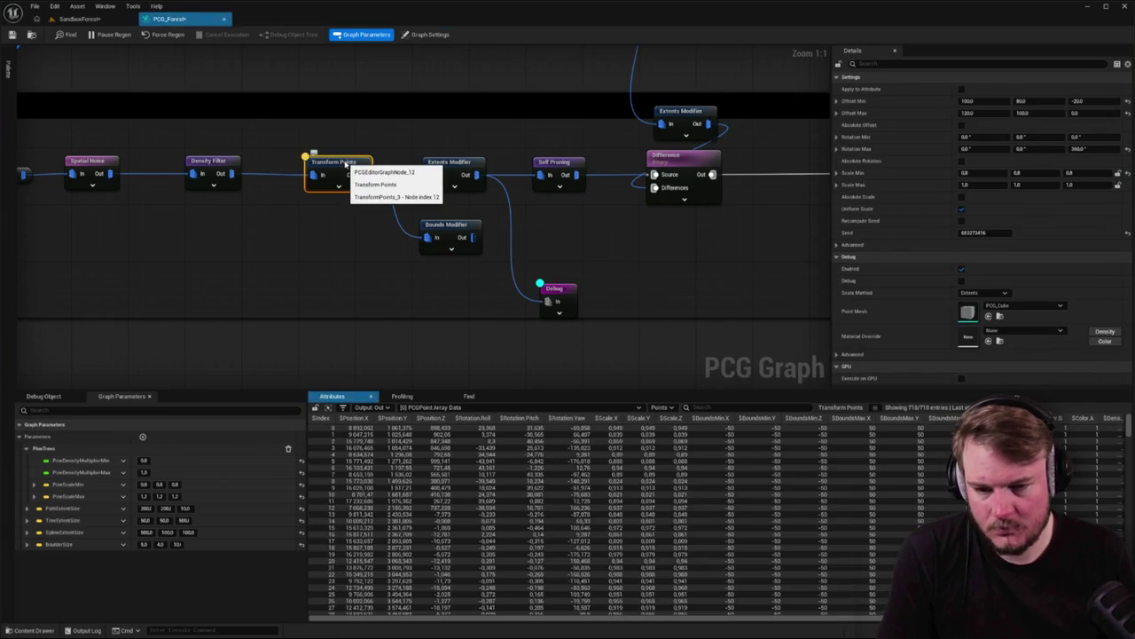
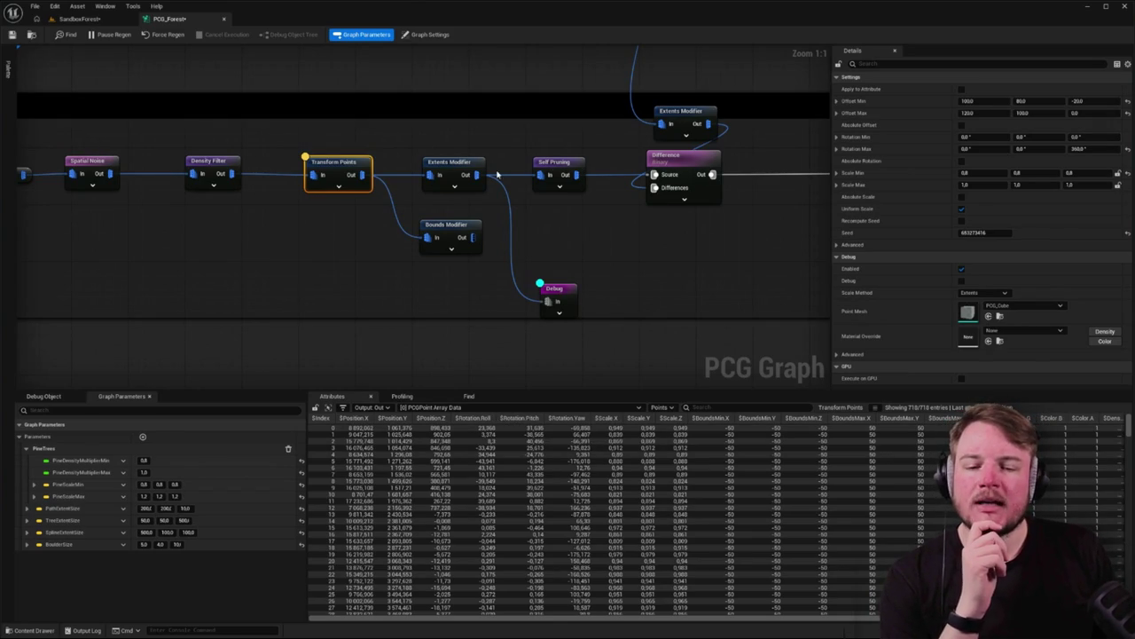
Inspect the Extents Modifier settings and select the nodes from Spatial Noise to Bounds Modifier
{"action": "left_click", "coordinate": [460, 163]}
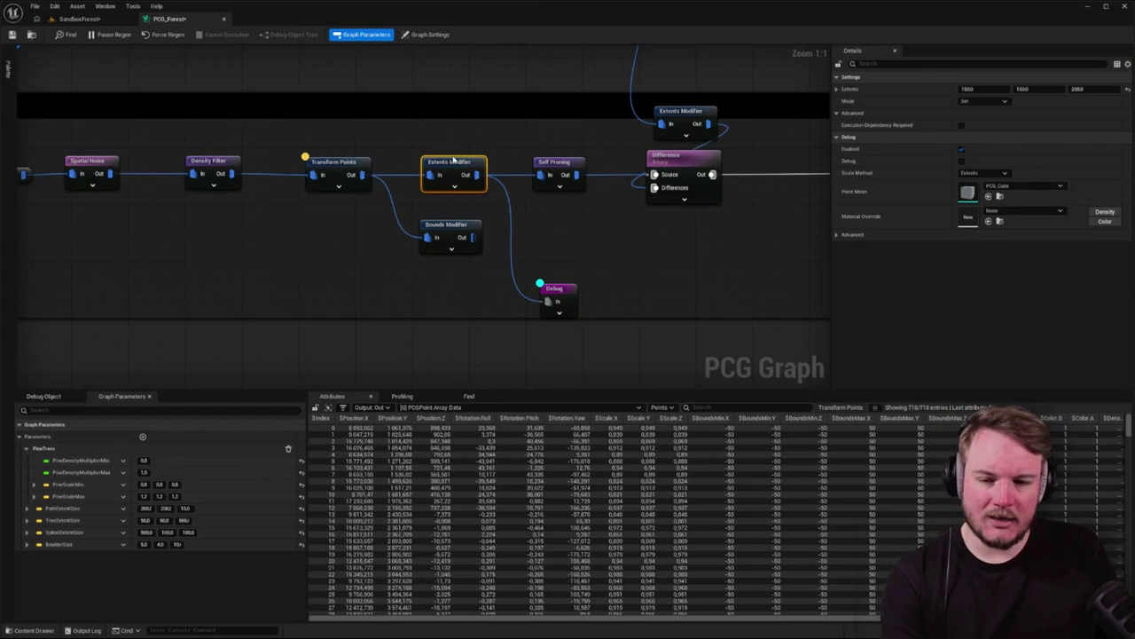
{"action": "mouse_move", "coordinate": [185, 137]}
{"action": "left_mouse_down"}
{"action": "mouse_move", "coordinate": [624, 270]}
{"action": "mouse_move", "coordinate": [393, 257]}
{"action": "left_mouse_up"}
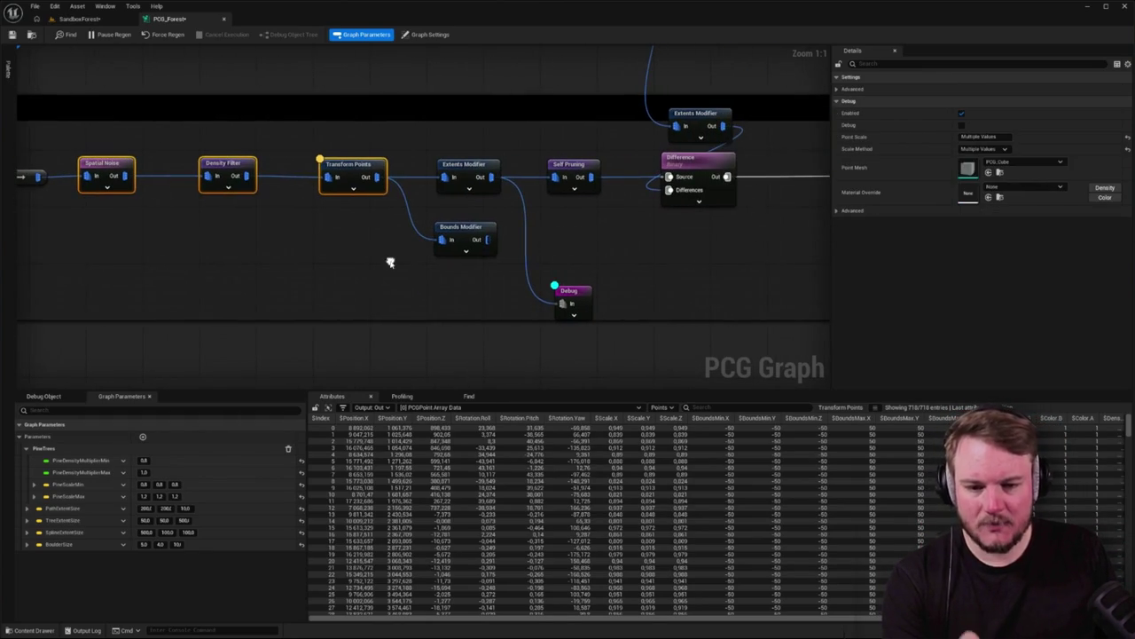
{"action": "scroll", "coordinate": [391, 261], "scroll_direction": "down", "scroll_amount": 6}
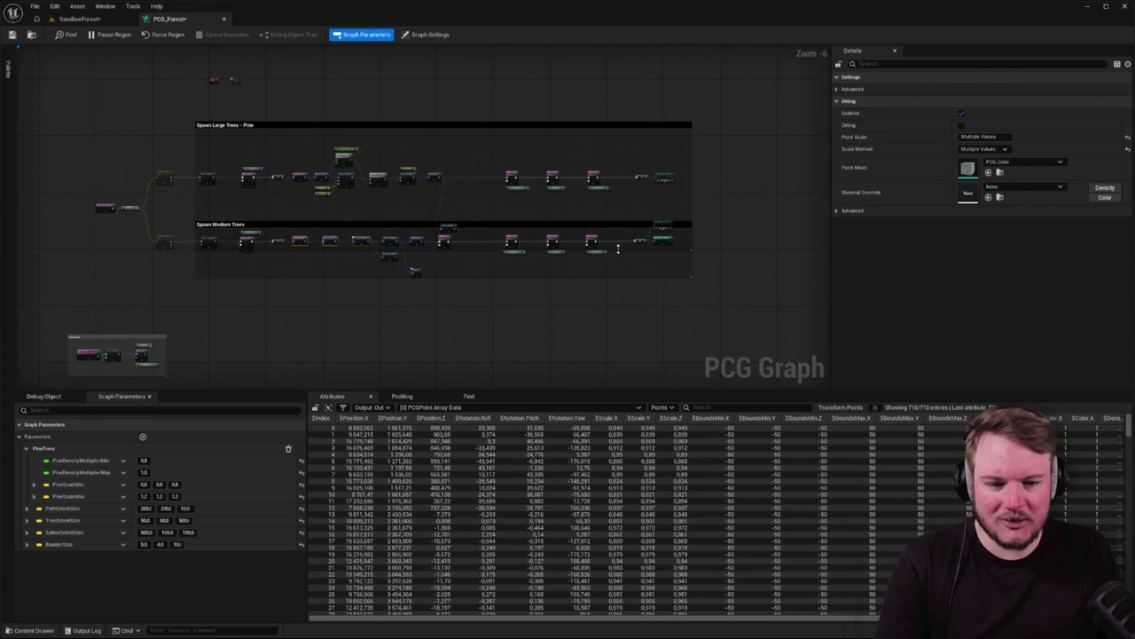
{"action": "scroll", "coordinate": [621, 206], "scroll_direction": "up", "scroll_amount": 6}
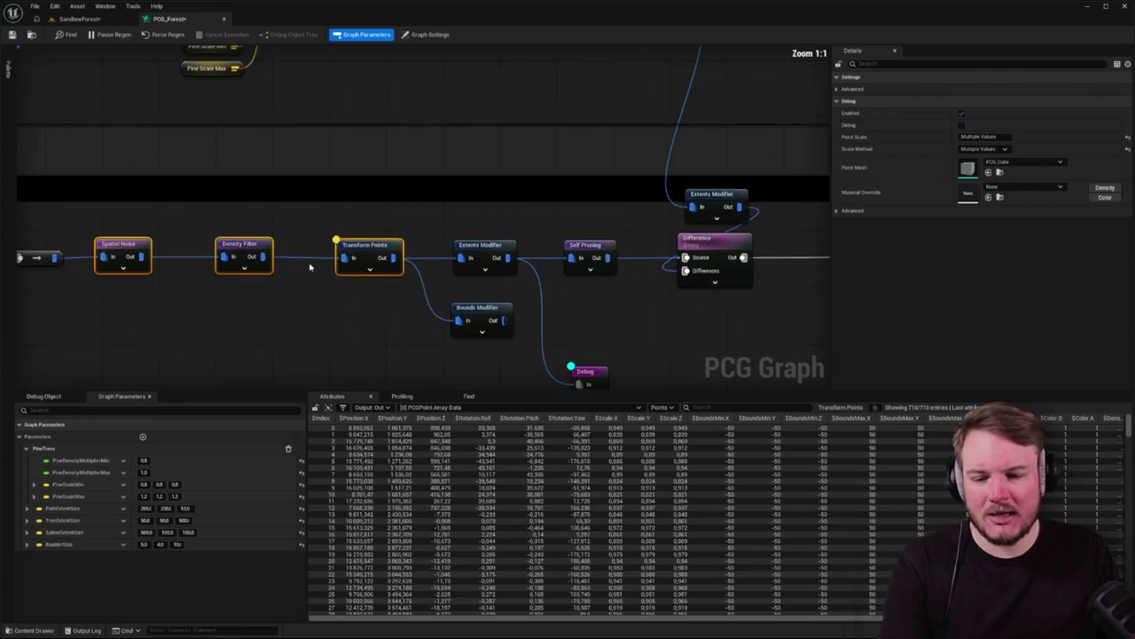
{"action": "left_click_drag", "start_coordinate": [346, 235], "coordinate": [357, 178]}
Select the Debug node and switch to the SandboxForest level view
{"action": "left_click", "coordinate": [532, 261]}
{"action": "left_click", "coordinate": [632, 282]}
{"action": "left_click", "coordinate": [79, 19]}
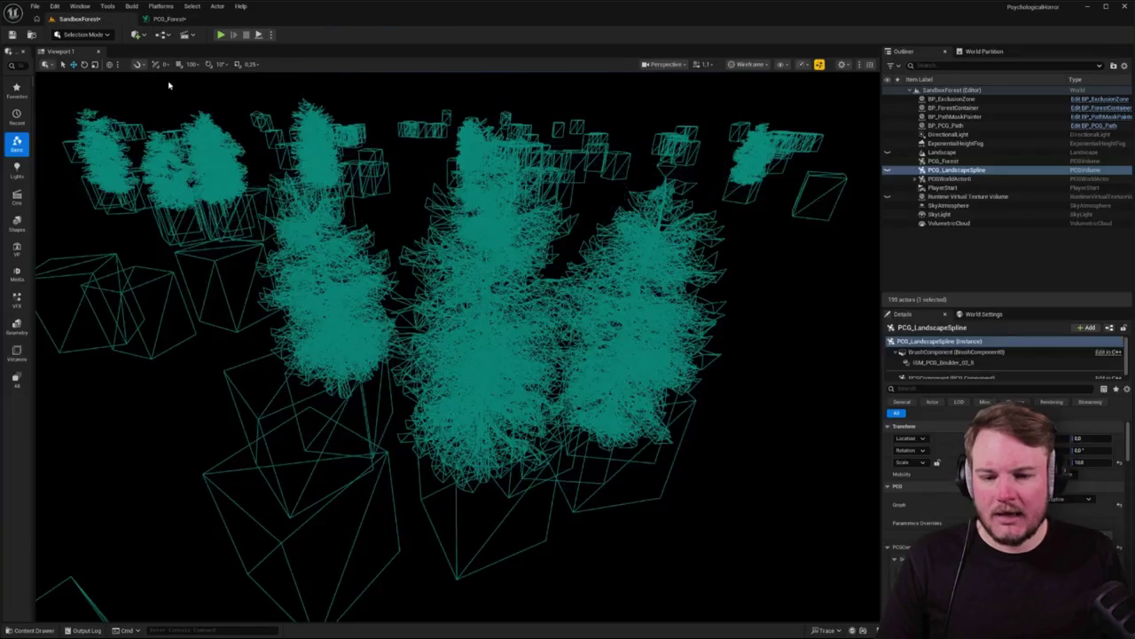
Fly close to two trees to compare them with their debug boxes, then go back to PCG_Forest
{"action": "left_click_drag", "start_coordinate": [479, 503], "coordinate": [435, 494]}
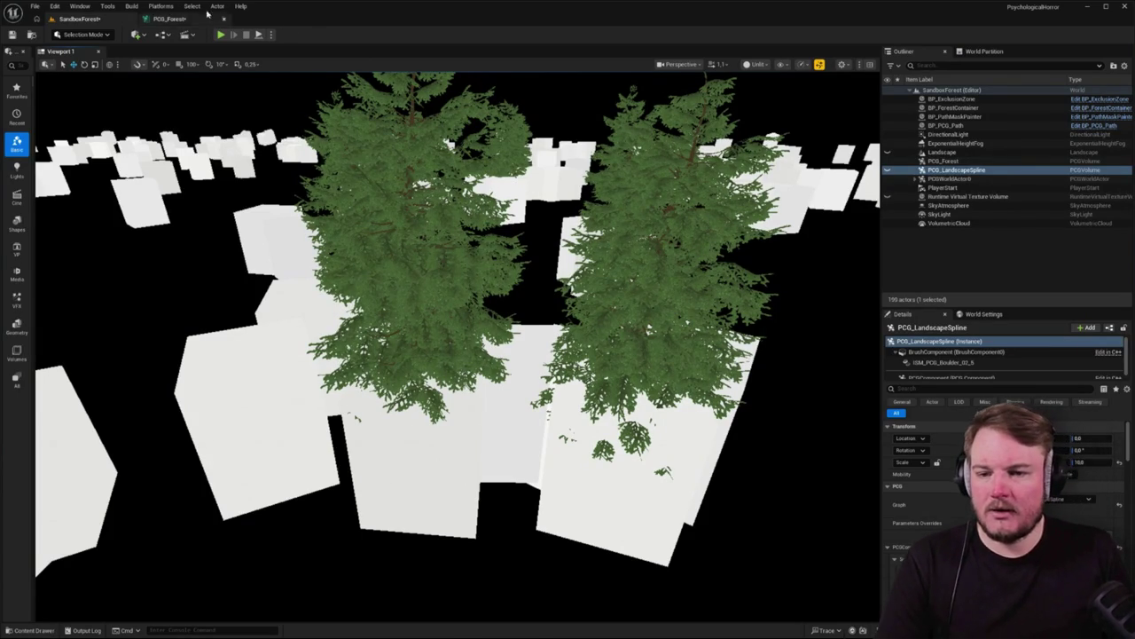
{"action": "left_click", "coordinate": [168, 19]}
{"action": "scroll", "coordinate": [472, 308], "scroll_direction": "down", "scroll_amount": 4}
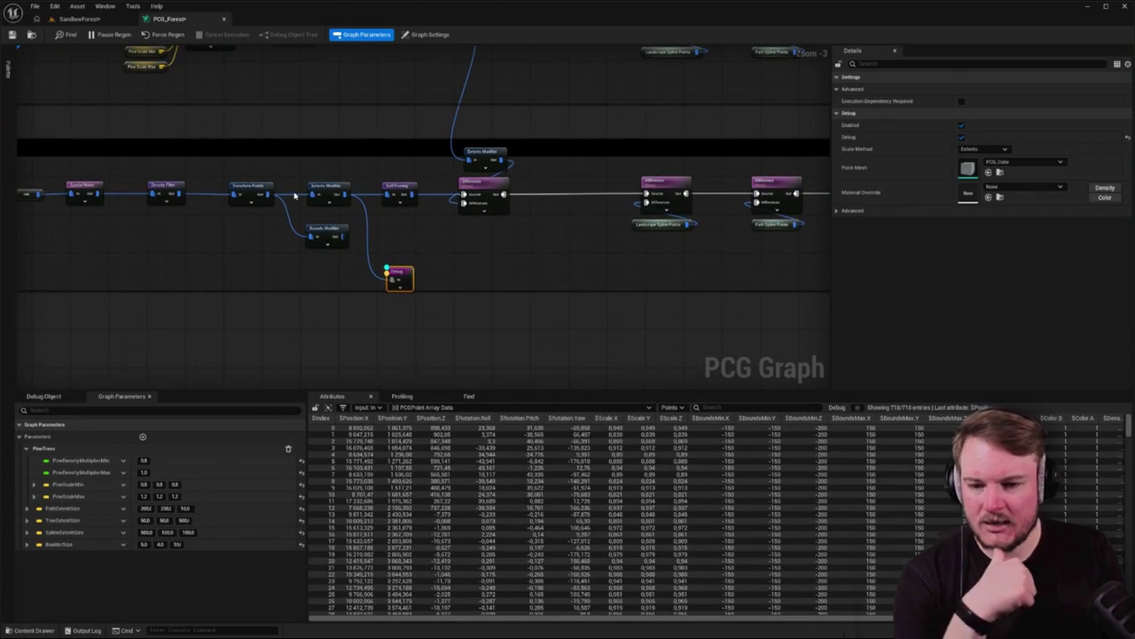
Select Transform Points, Extents Modifier and Bounds Modifier, and review the Extents Modifier settings
{"action": "mouse_move", "coordinate": [233, 166]}
{"action": "left_mouse_down"}
{"action": "mouse_move", "coordinate": [354, 213]}
{"action": "mouse_move", "coordinate": [353, 271]}
{"action": "left_mouse_up"}
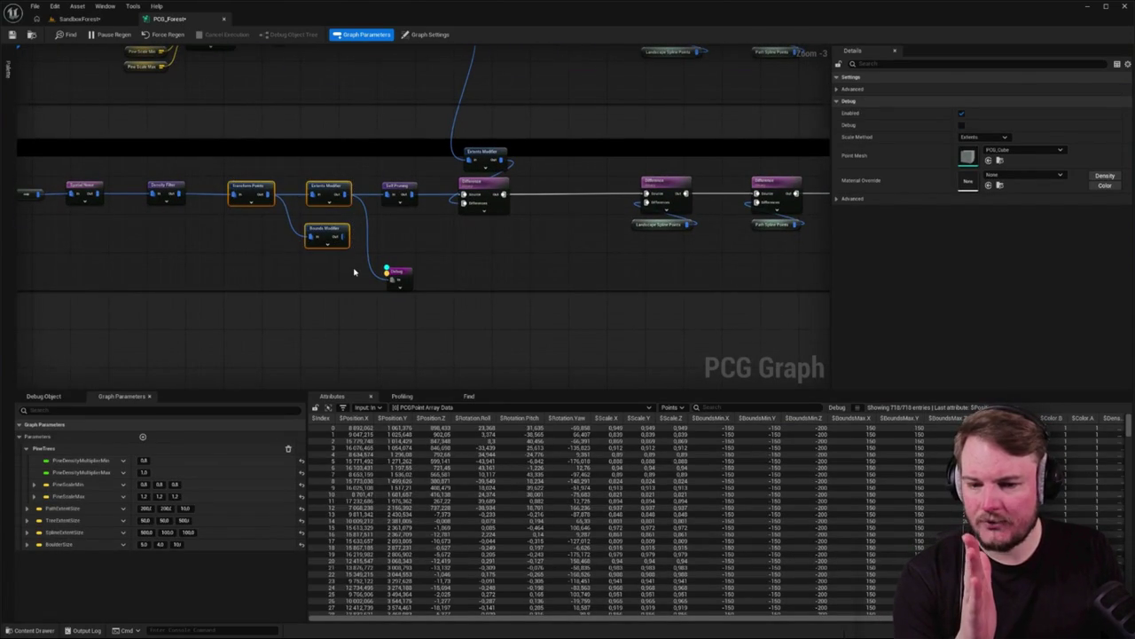
{"action": "scroll", "coordinate": [337, 275], "scroll_direction": "down", "scroll_amount": 2}
{"action": "scroll", "coordinate": [343, 271], "scroll_direction": "up", "scroll_amount": 1}
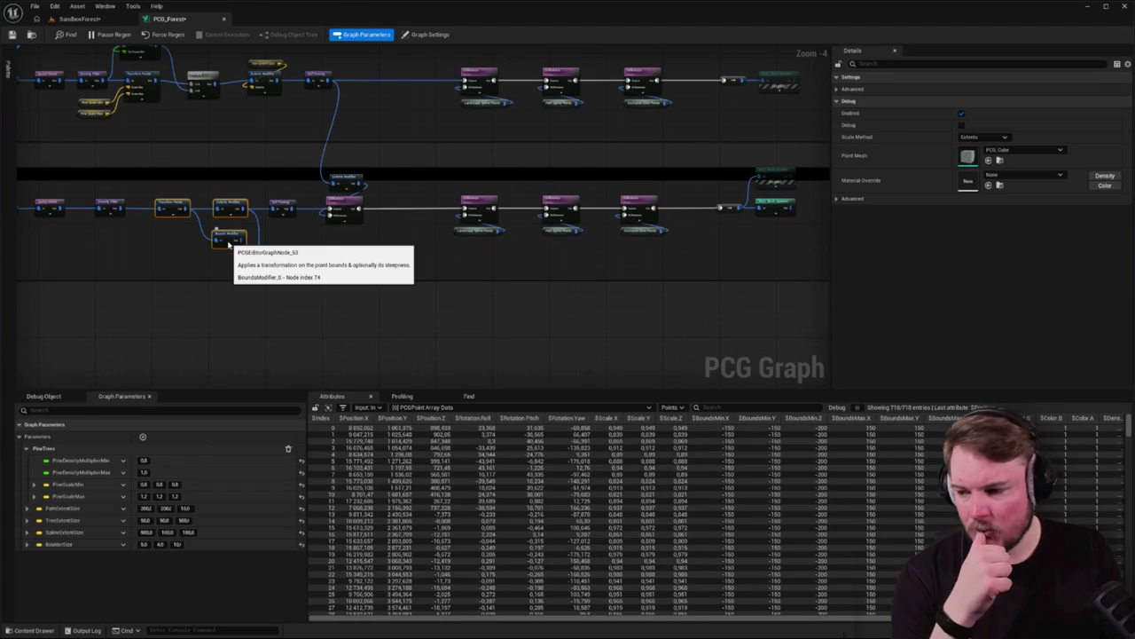
{"action": "scroll", "coordinate": [229, 244], "scroll_direction": "up", "scroll_amount": 3}
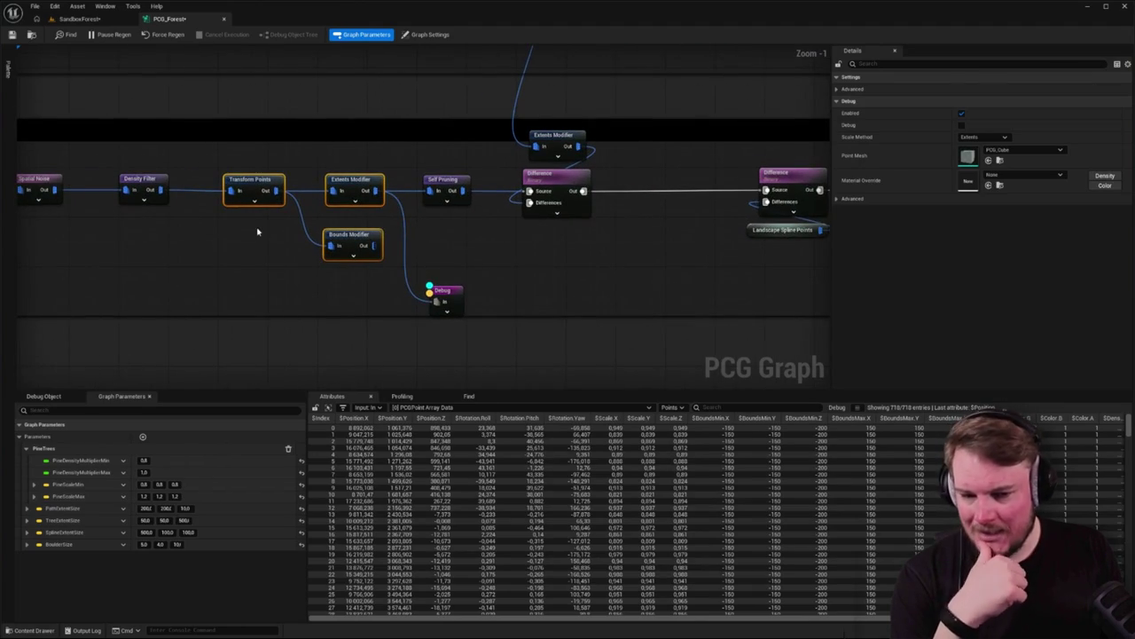
{"action": "left_click", "coordinate": [342, 184]}
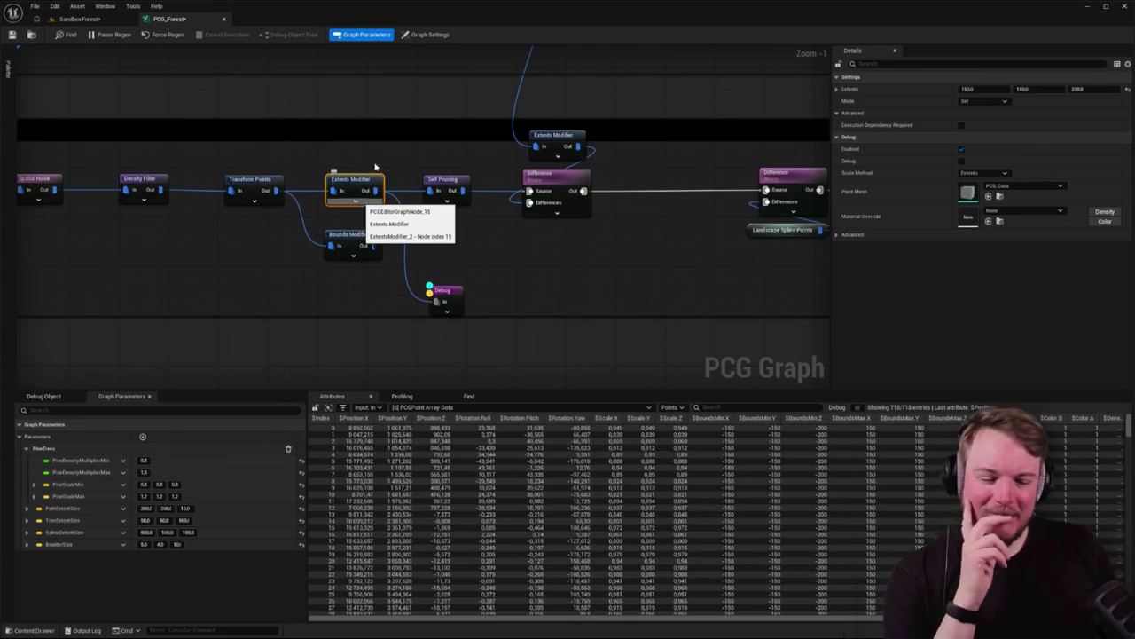
Place the Debug node beside Difference and remove the Bounds Modifier node
{"action": "left_click_drag", "start_coordinate": [542, 192], "coordinate": [656, 185]}
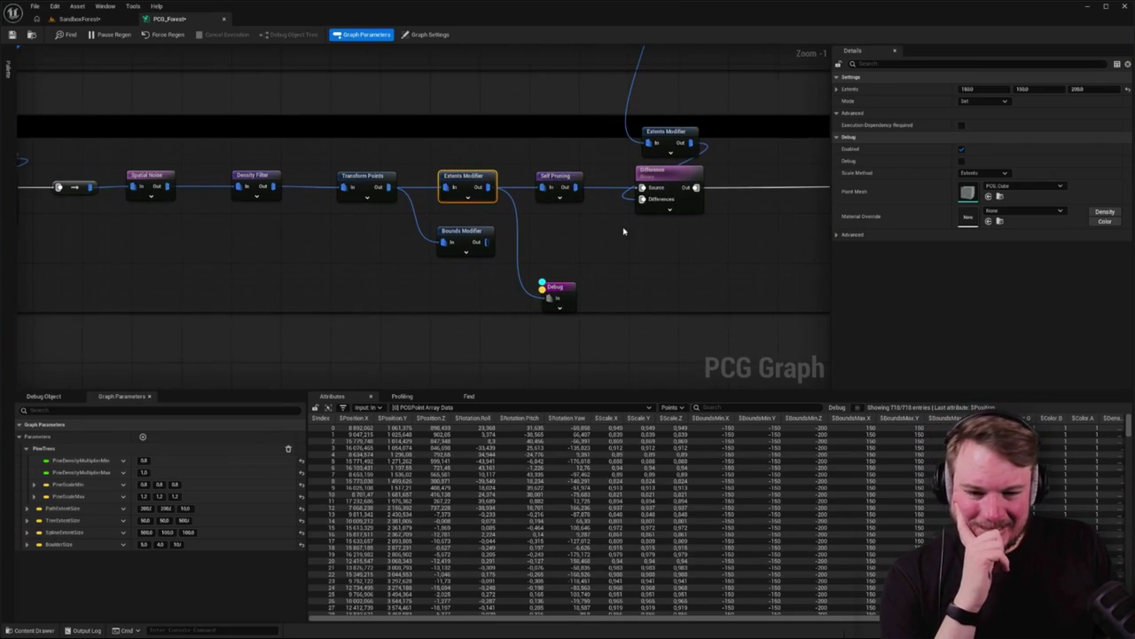
{"action": "left_click_drag", "start_coordinate": [561, 287], "coordinate": [645, 258]}
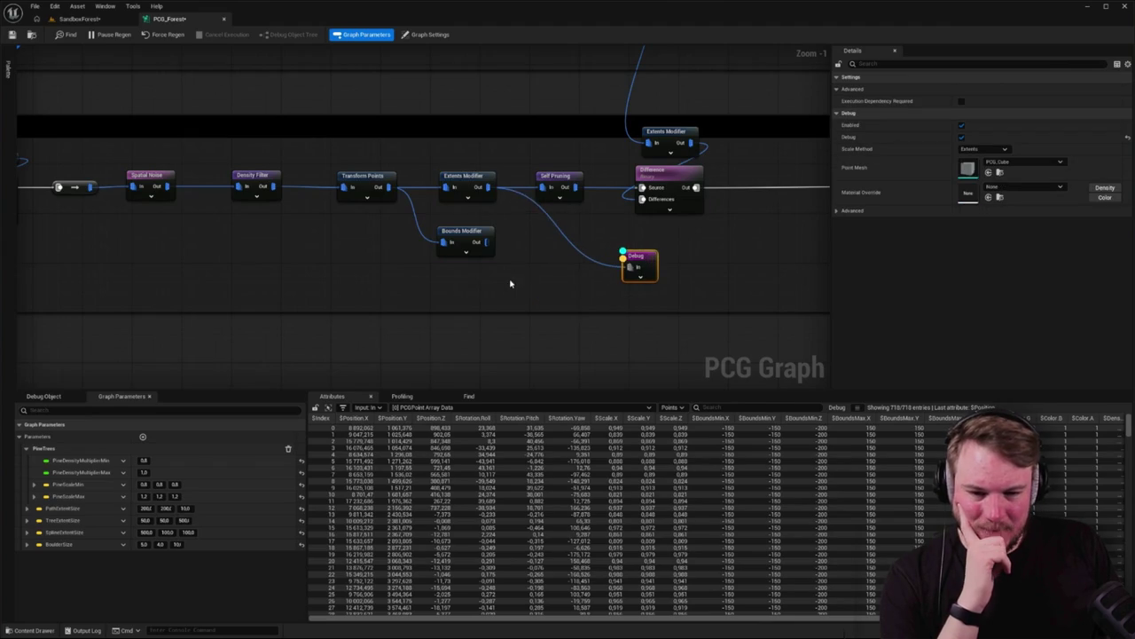
{"action": "left_click_drag", "start_coordinate": [510, 284], "coordinate": [580, 267]}
{"action": "left_click", "coordinate": [537, 215]}
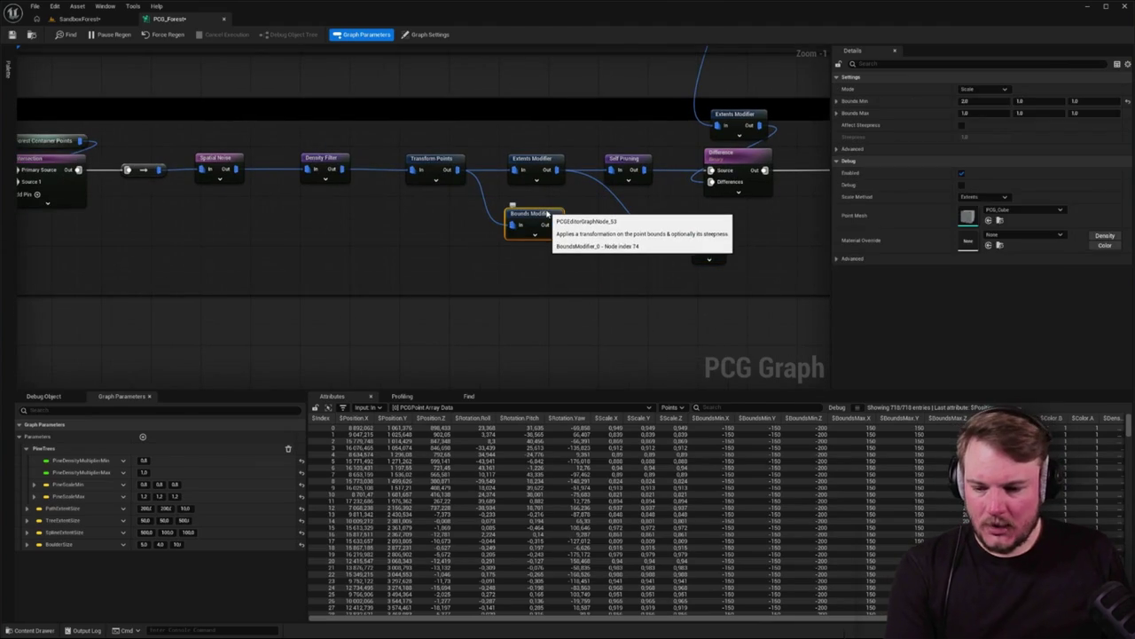
{"action": "key", "text": "Delete"}
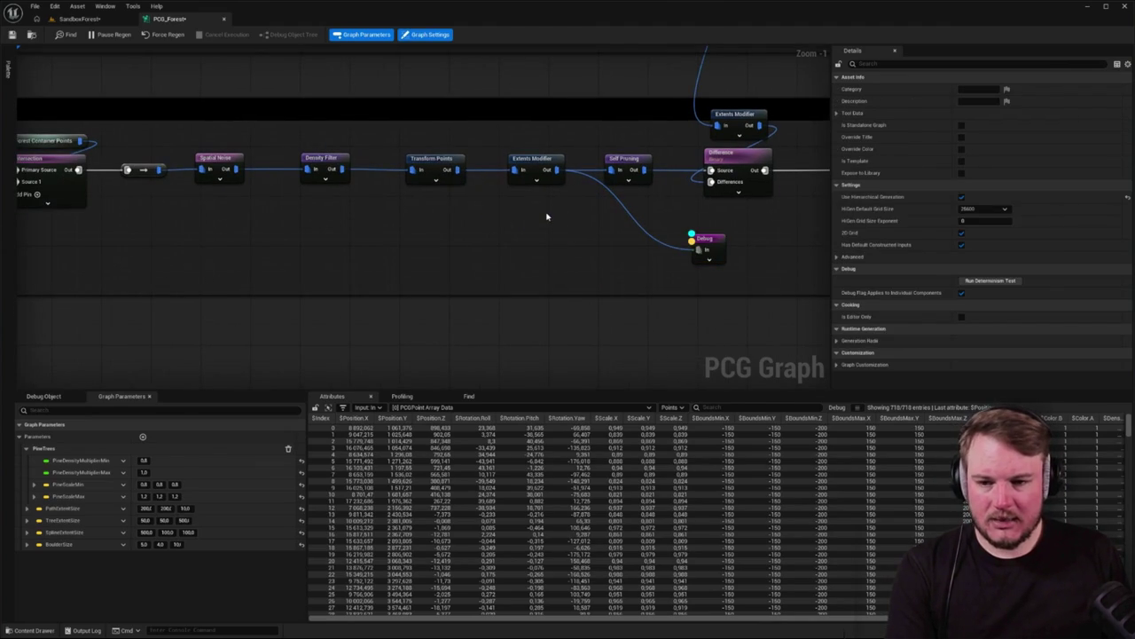
Reveal the Extents Modifier's hidden pins and add a new Vector graph parameter
{"action": "scroll", "coordinate": [546, 216], "scroll_direction": "up", "scroll_amount": 1}
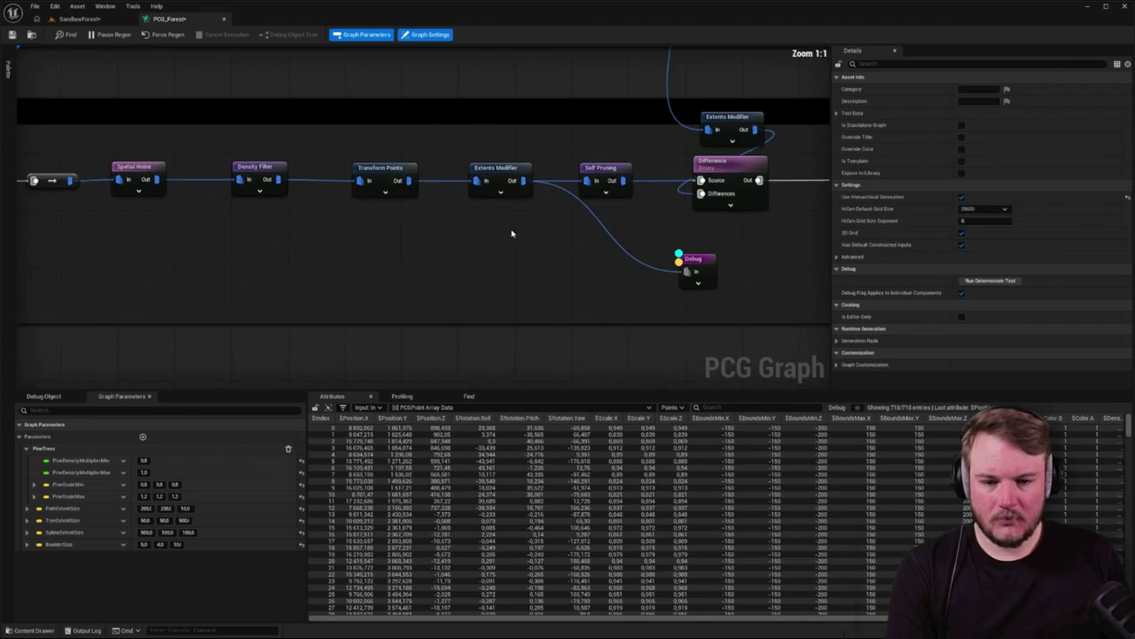
{"action": "left_click", "coordinate": [534, 167]}
{"action": "mouse_move", "coordinate": [507, 193]}
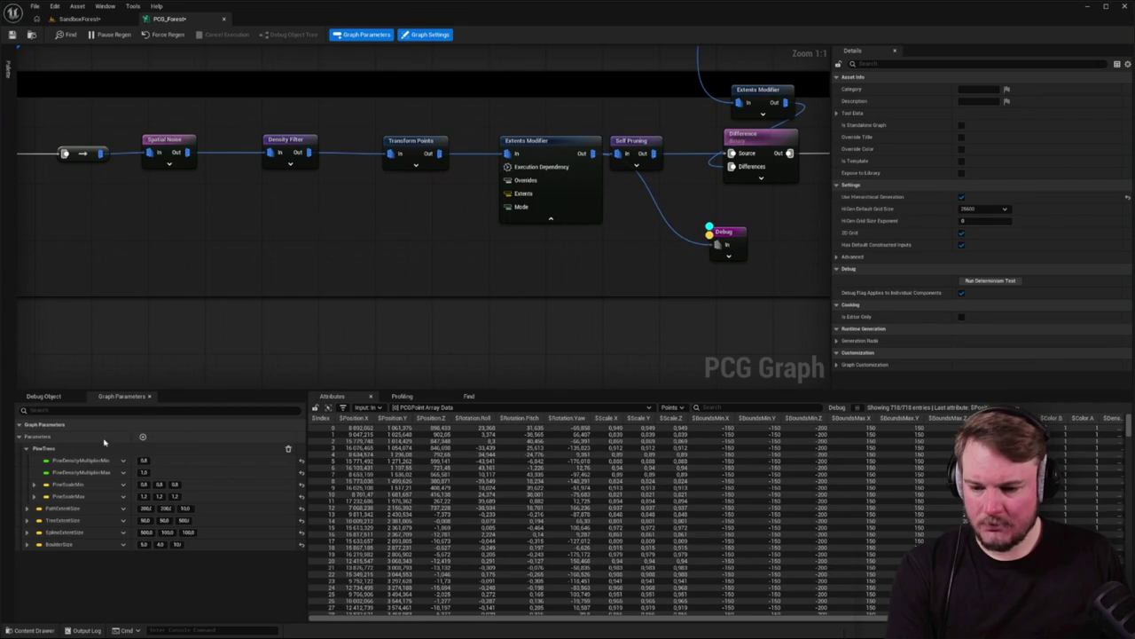
{"action": "left_click", "coordinate": [142, 436]}
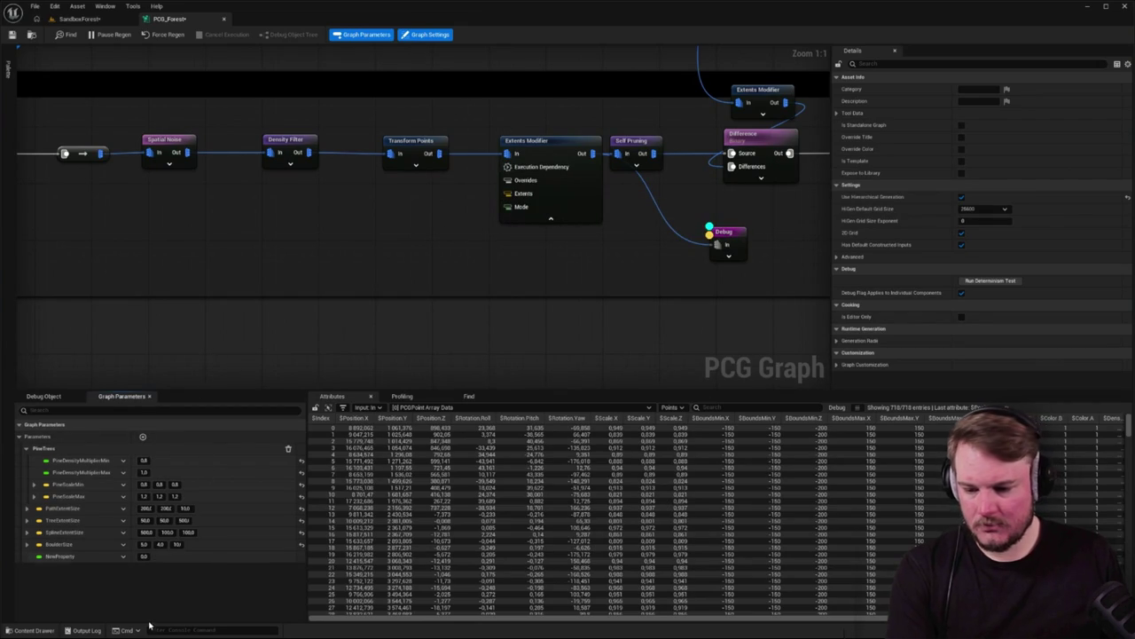
{"action": "left_click", "coordinate": [123, 556]}
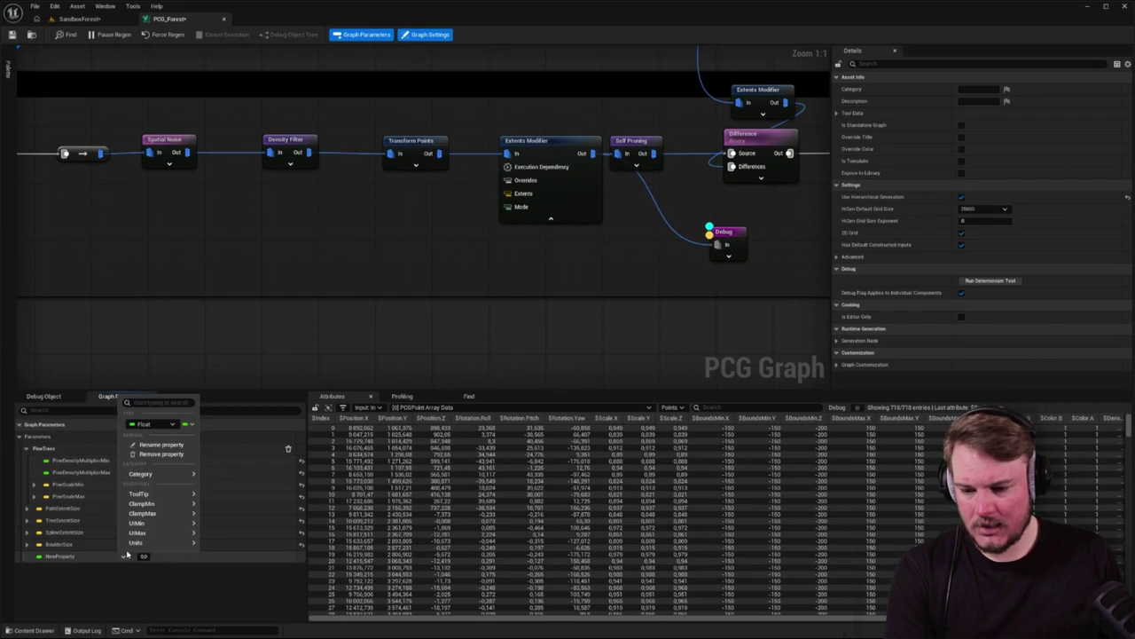
{"action": "left_click", "coordinate": [146, 424]}
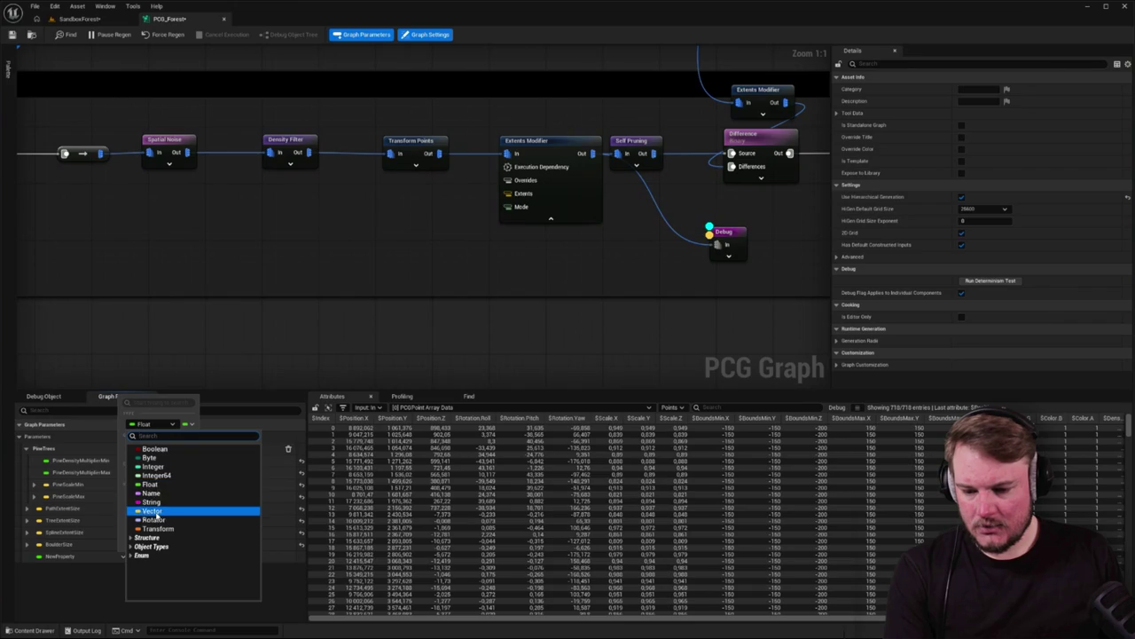
{"action": "left_click", "coordinate": [153, 512]}
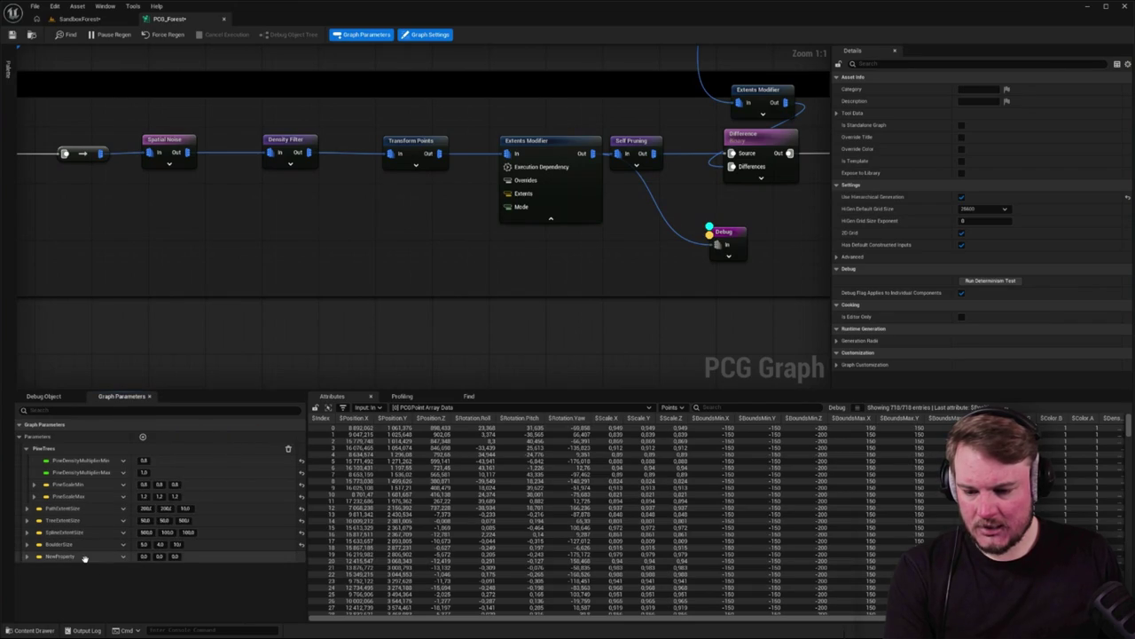
Rename the new Vector parameter to FirExtentSize
{"action": "left_click", "coordinate": [123, 556]}
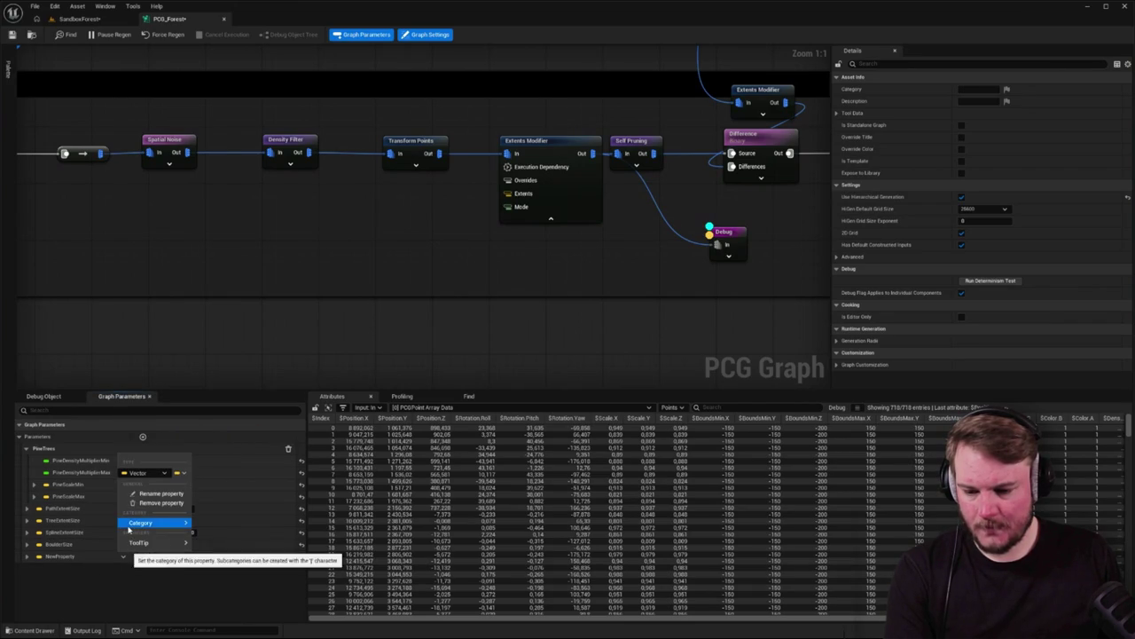
{"action": "left_click", "coordinate": [156, 493]}
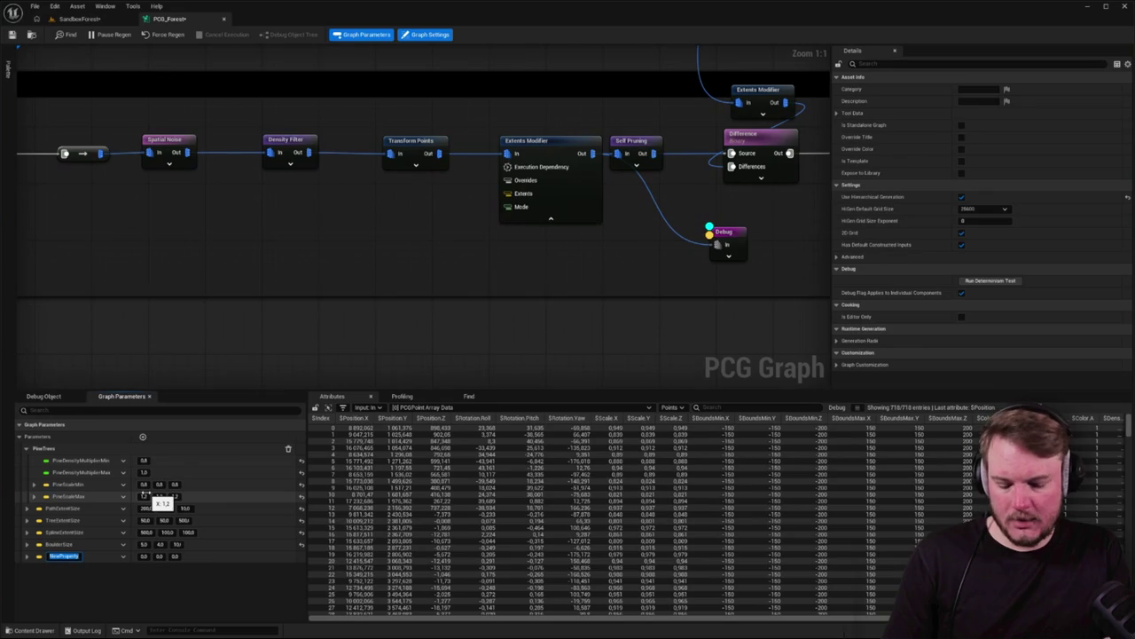
{"action": "type", "text": "FlExtent"}
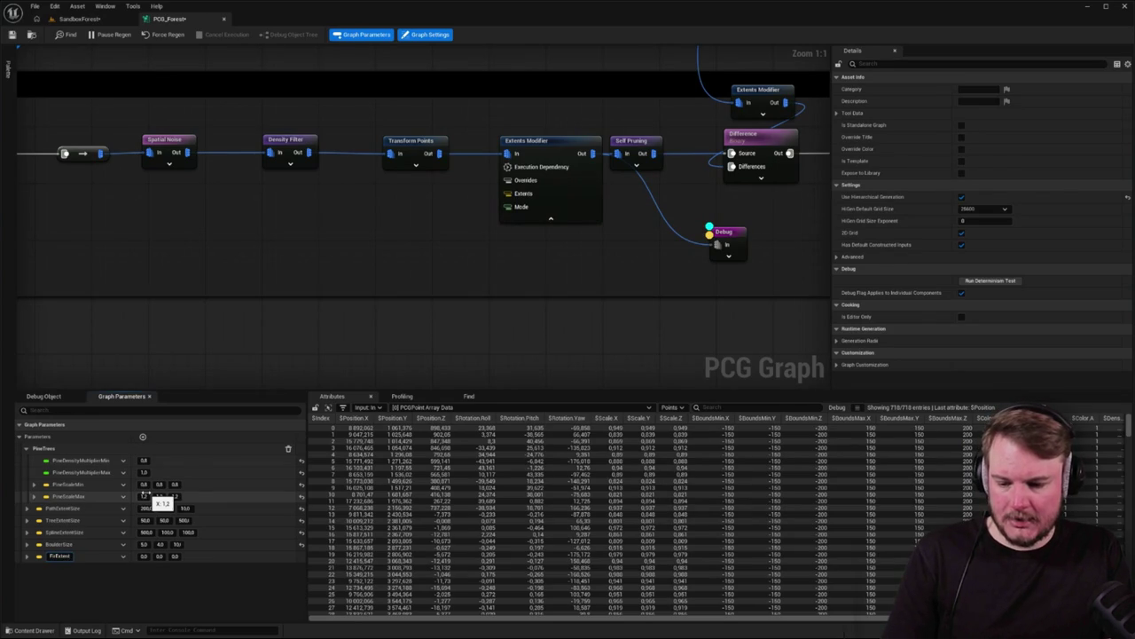
{"action": "key", "text": "Return"}
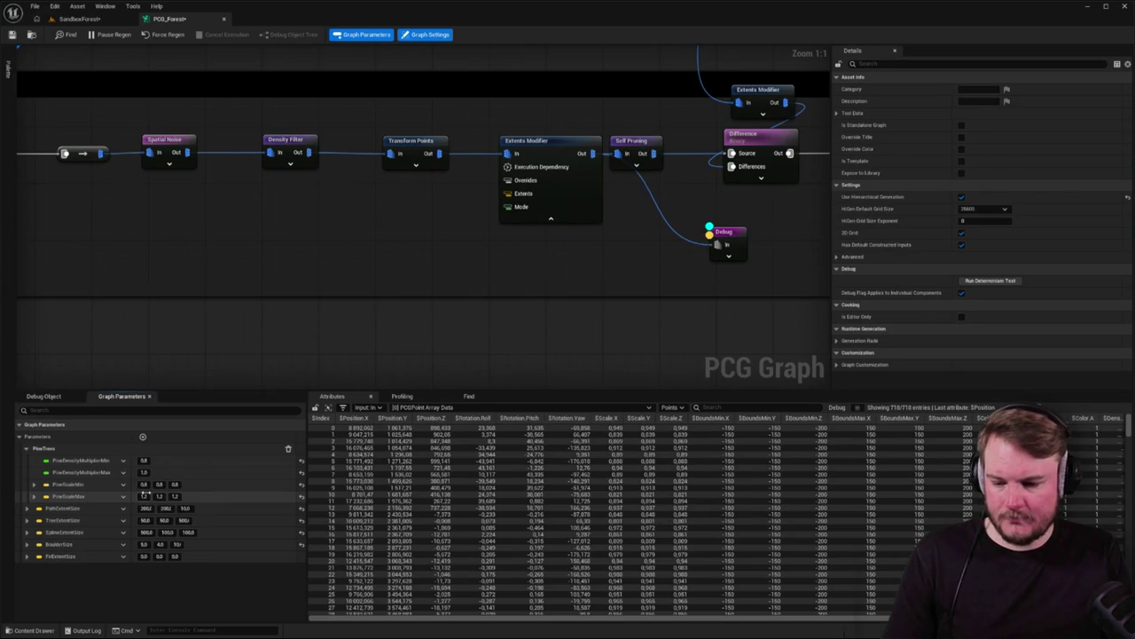
Set FirExtentSize's category to a new FirTrees category and check its components
{"action": "right_click", "coordinate": [126, 557]}
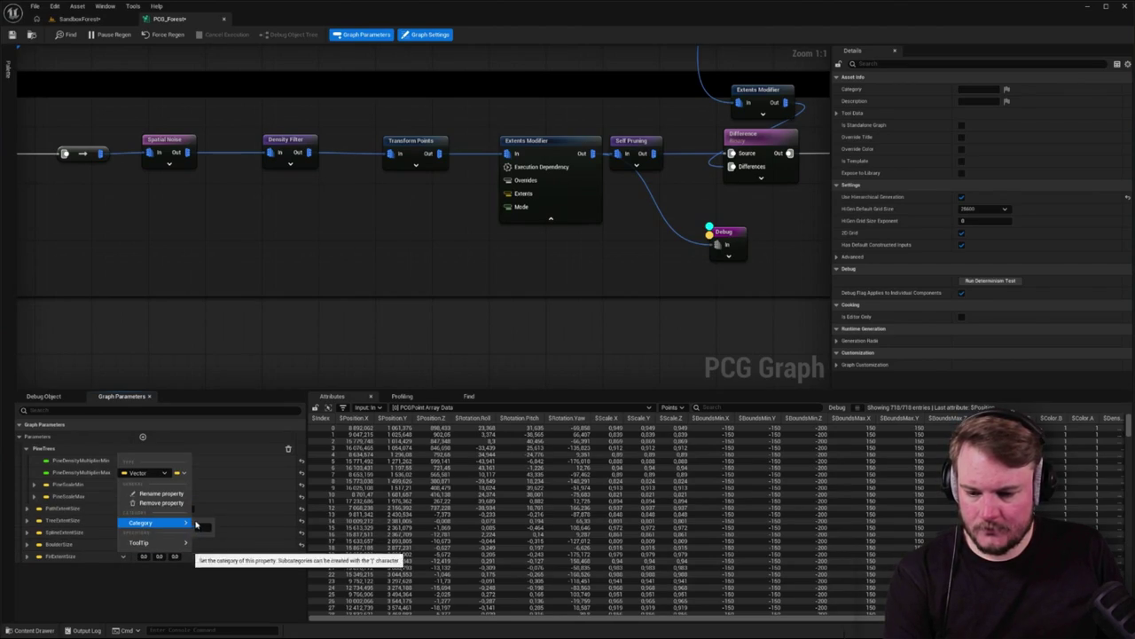
{"action": "mouse_move", "coordinate": [184, 525]}
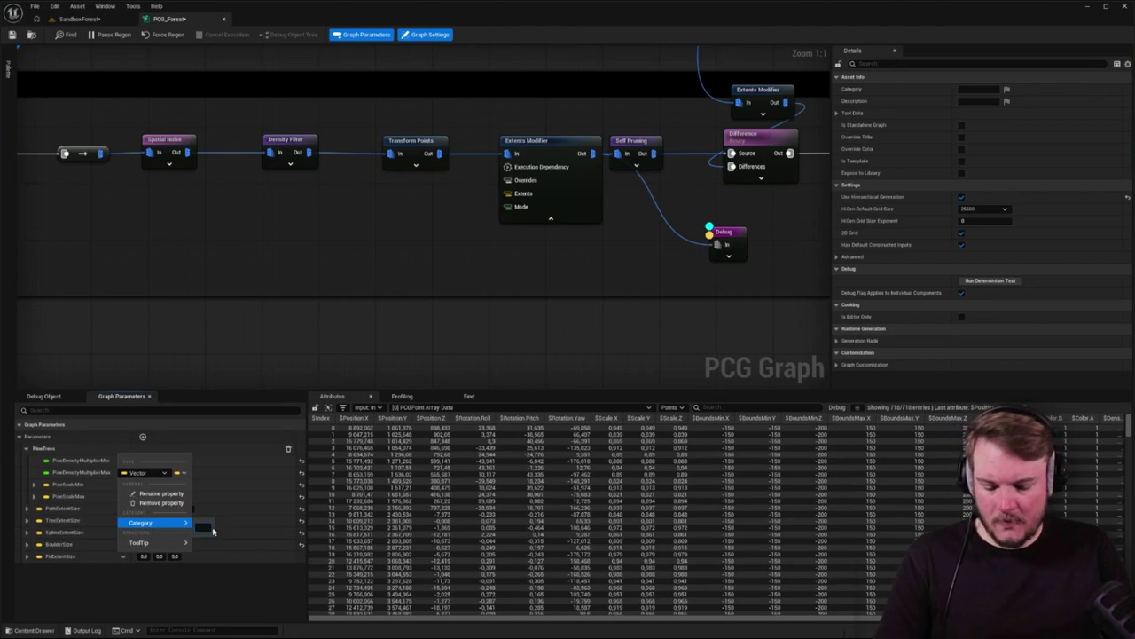
{"action": "type", "text": "FilrTrees"}
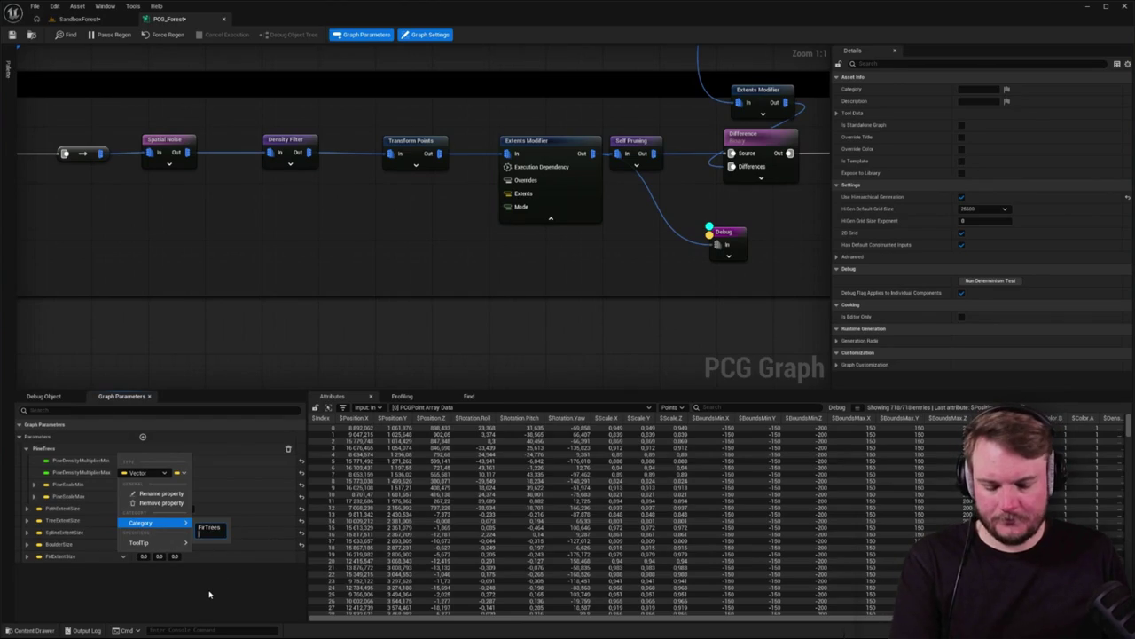
{"action": "key", "text": "Return"}
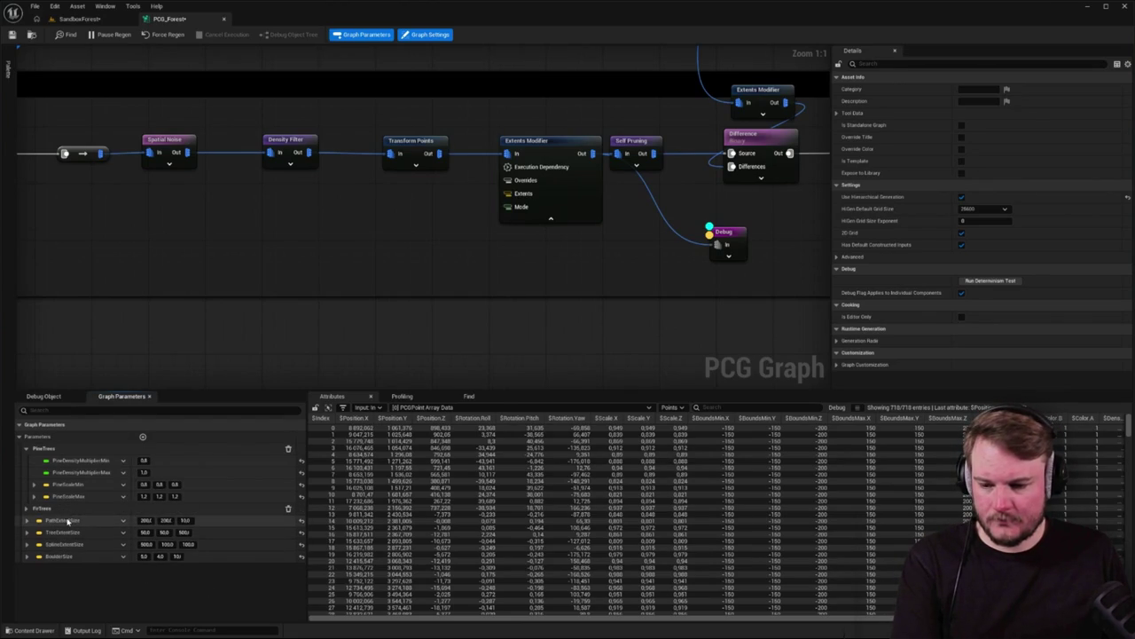
{"action": "left_click", "coordinate": [28, 509]}
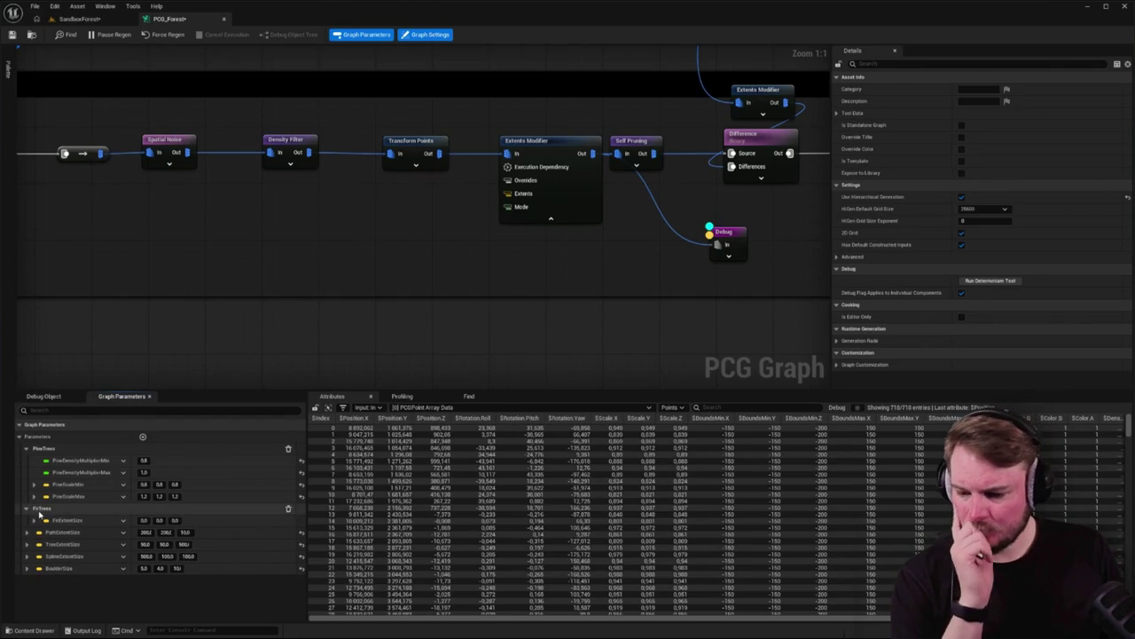
{"action": "left_click", "coordinate": [34, 520]}
{"action": "left_click", "coordinate": [35, 520]}
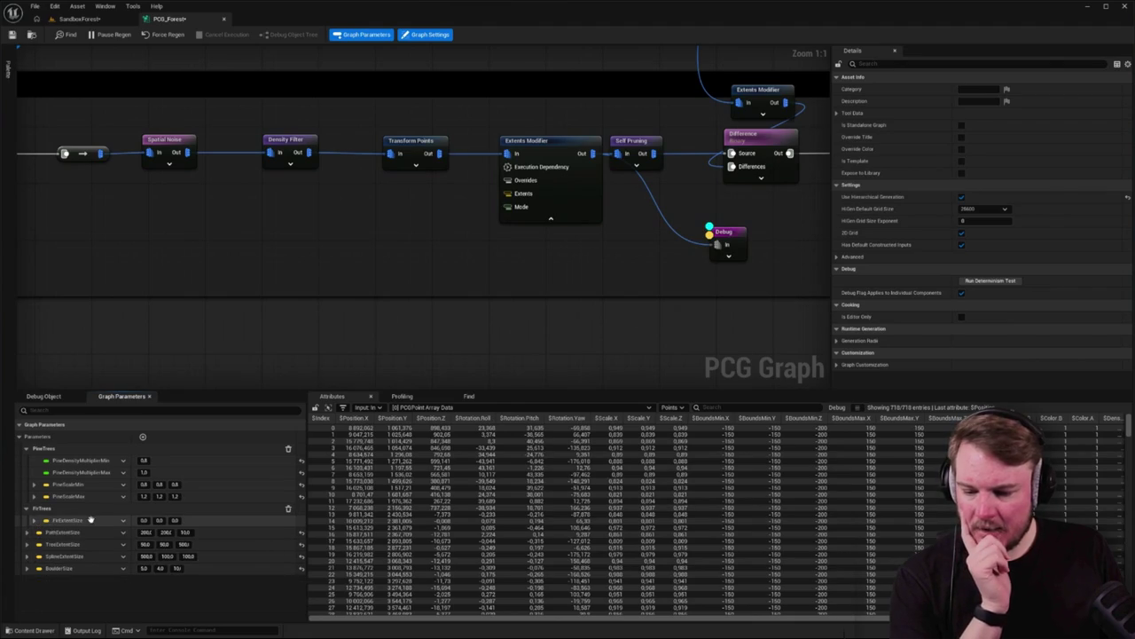
File another extent-size parameter under the FirTrees category as well
{"action": "left_click", "coordinate": [123, 521]}
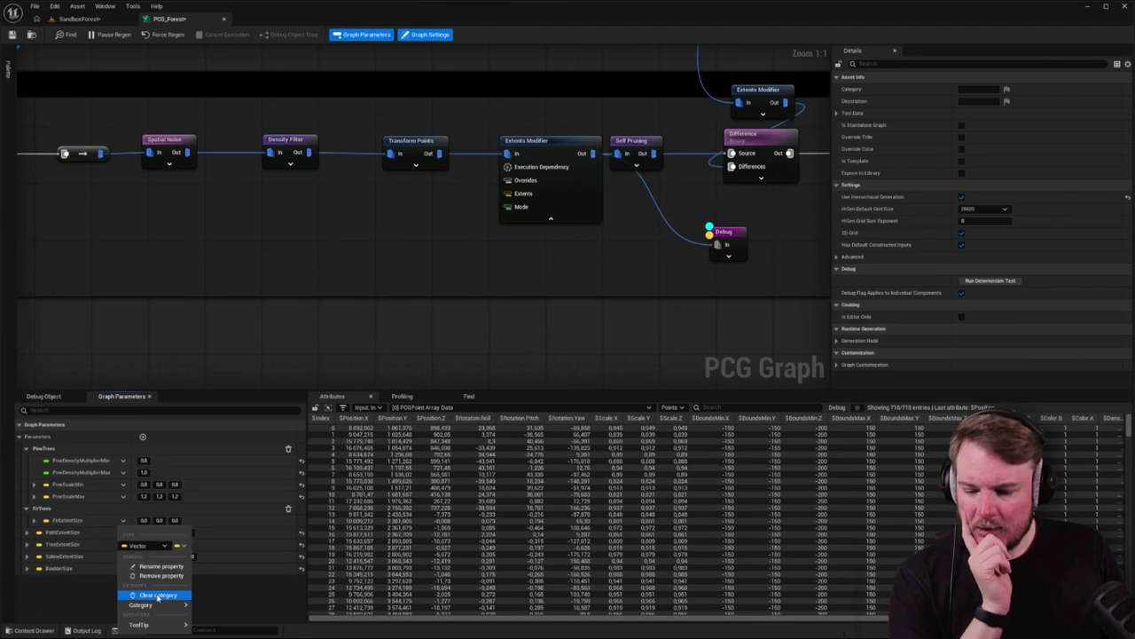
{"action": "mouse_move", "coordinate": [159, 605]}
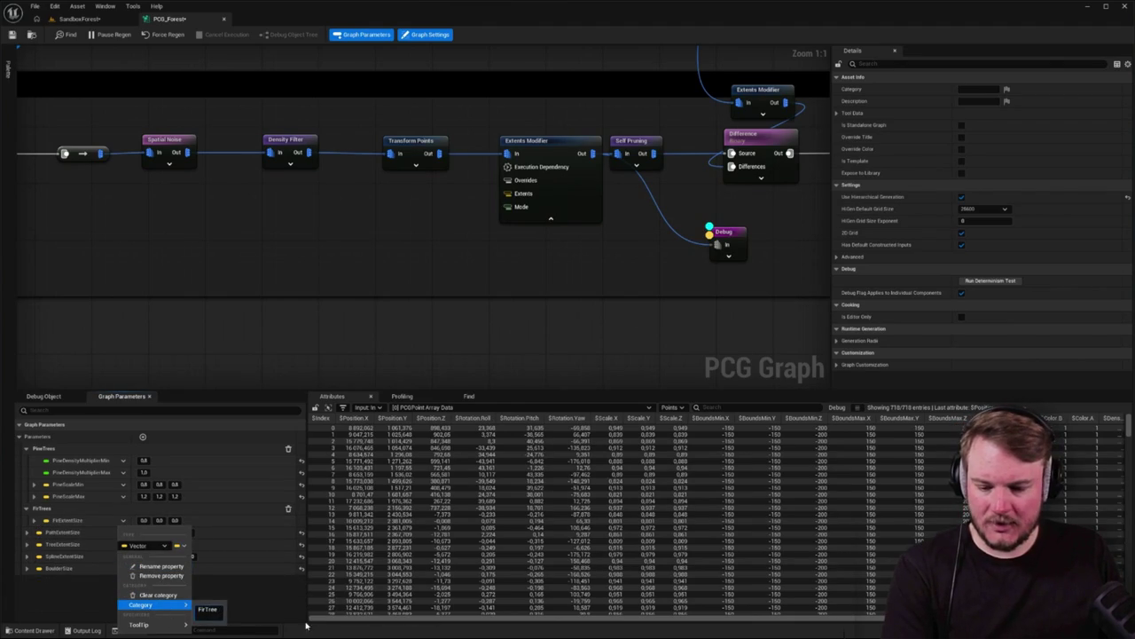
{"action": "type", "text": "s"}
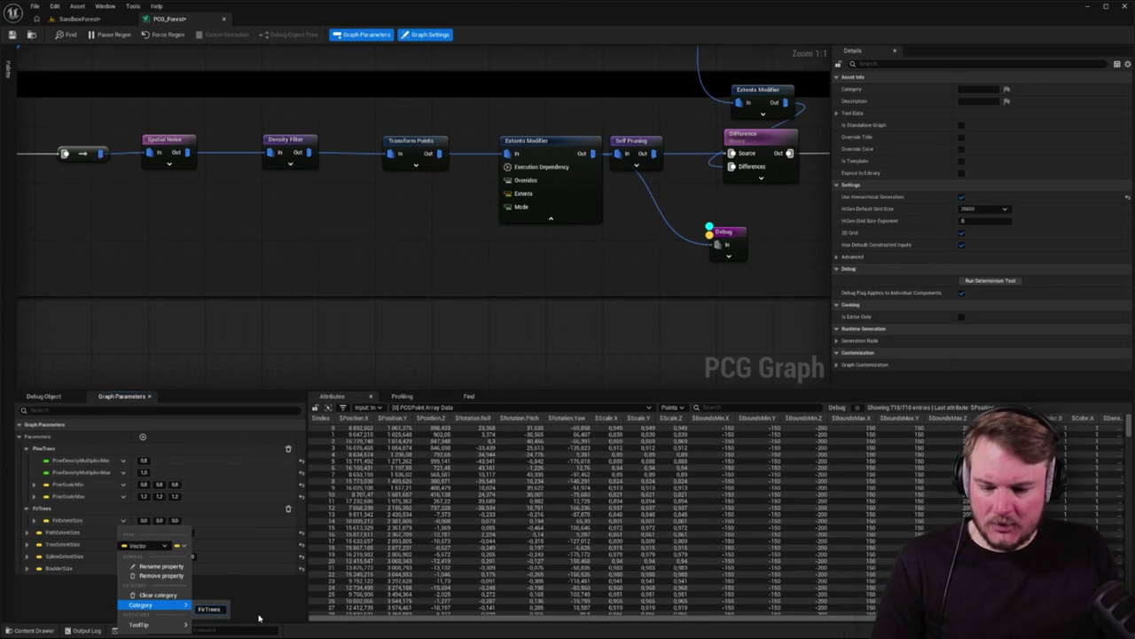
{"action": "key", "text": "Return"}
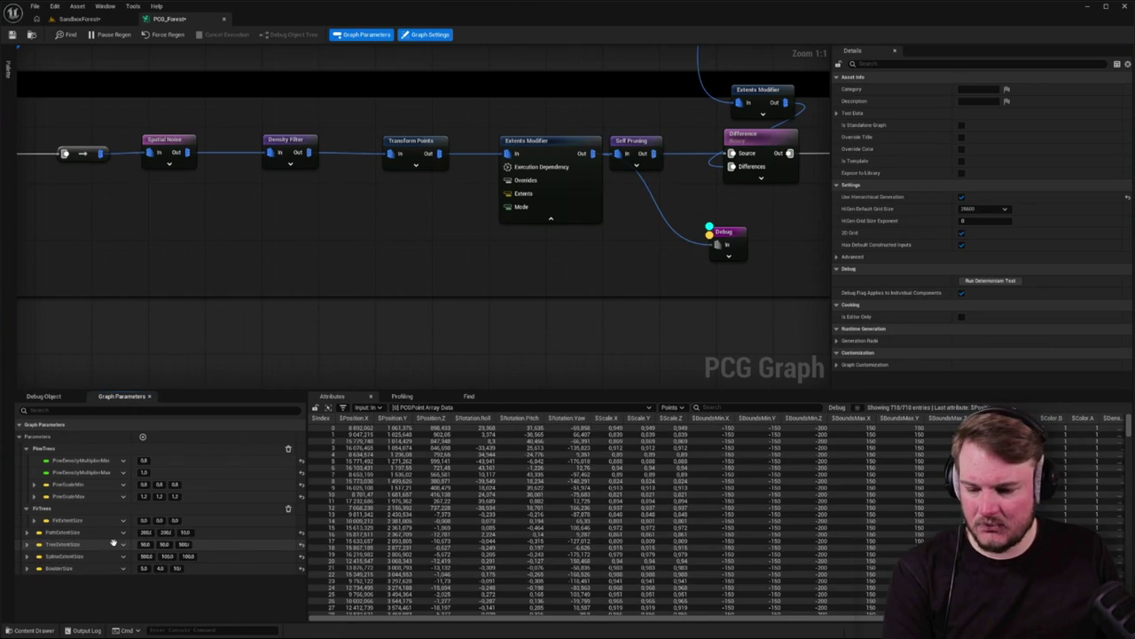
Move PathExtentSize to the end of the FirTrees category
{"action": "left_click", "coordinate": [124, 544]}
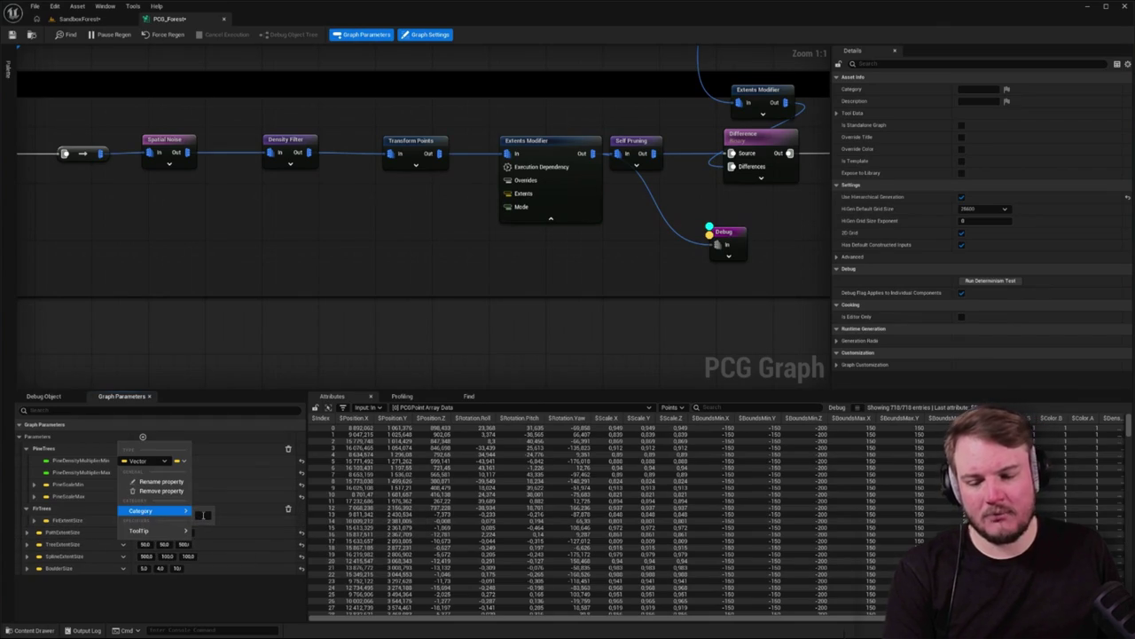
{"action": "left_click", "coordinate": [227, 589]}
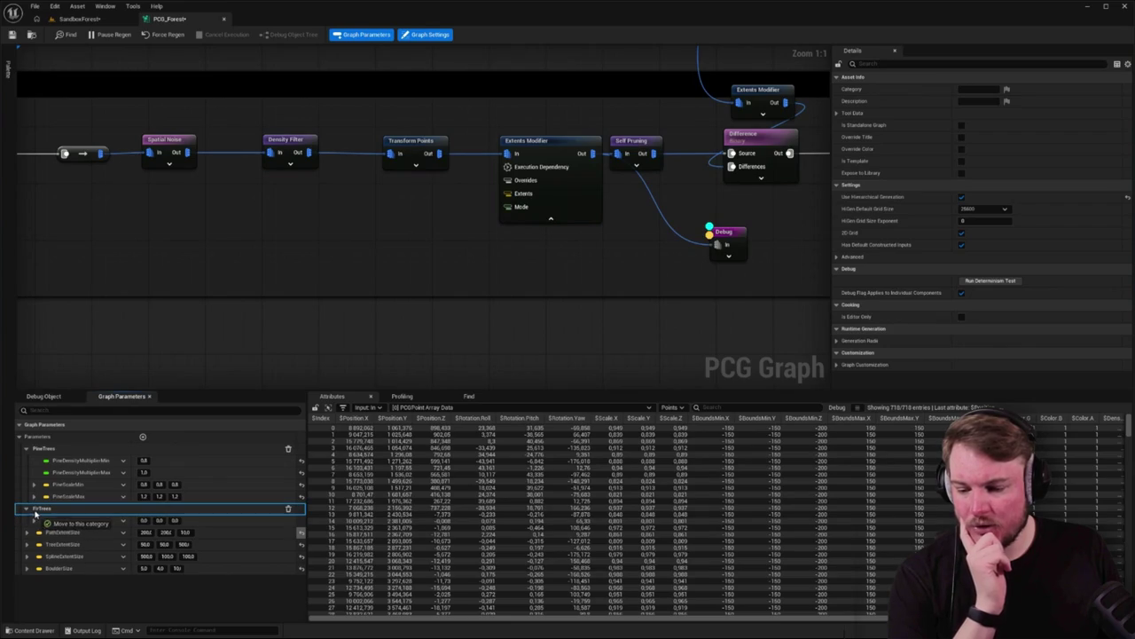
{"action": "left_click_drag", "start_coordinate": [40, 530], "coordinate": [48, 572]}
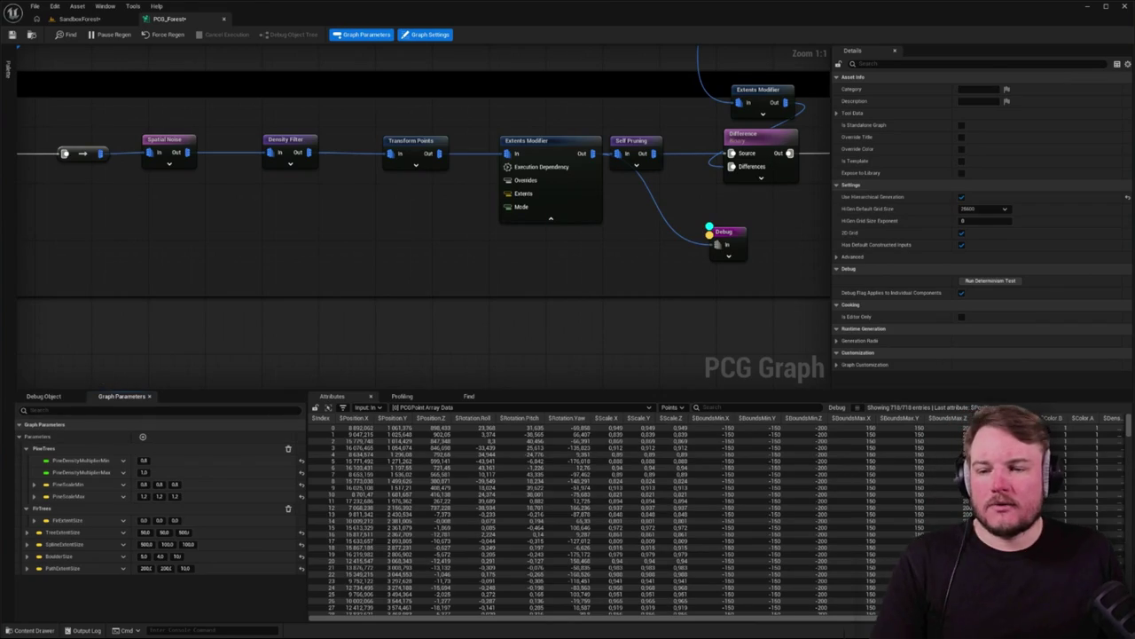
{"action": "scroll", "coordinate": [425, 267], "scroll_direction": "down", "scroll_amount": 1}
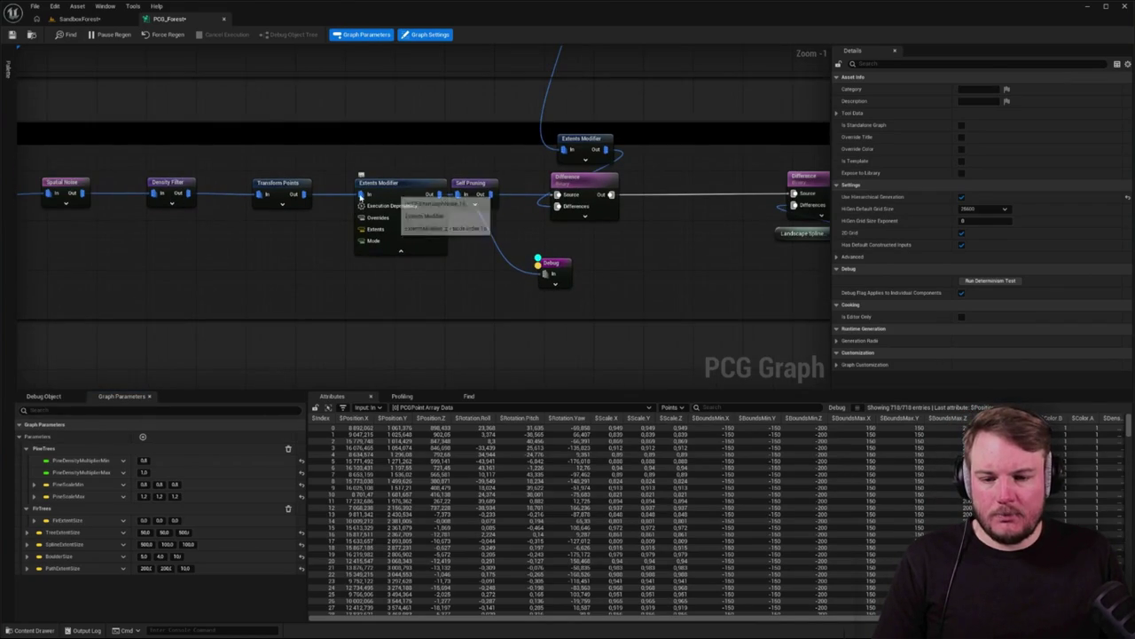
{"action": "mouse_move", "coordinate": [491, 194]}
{"action": "left_mouse_down"}
{"action": "mouse_move", "coordinate": [507, 244]}
{"action": "mouse_move", "coordinate": [550, 282]}
{"action": "left_mouse_up"}
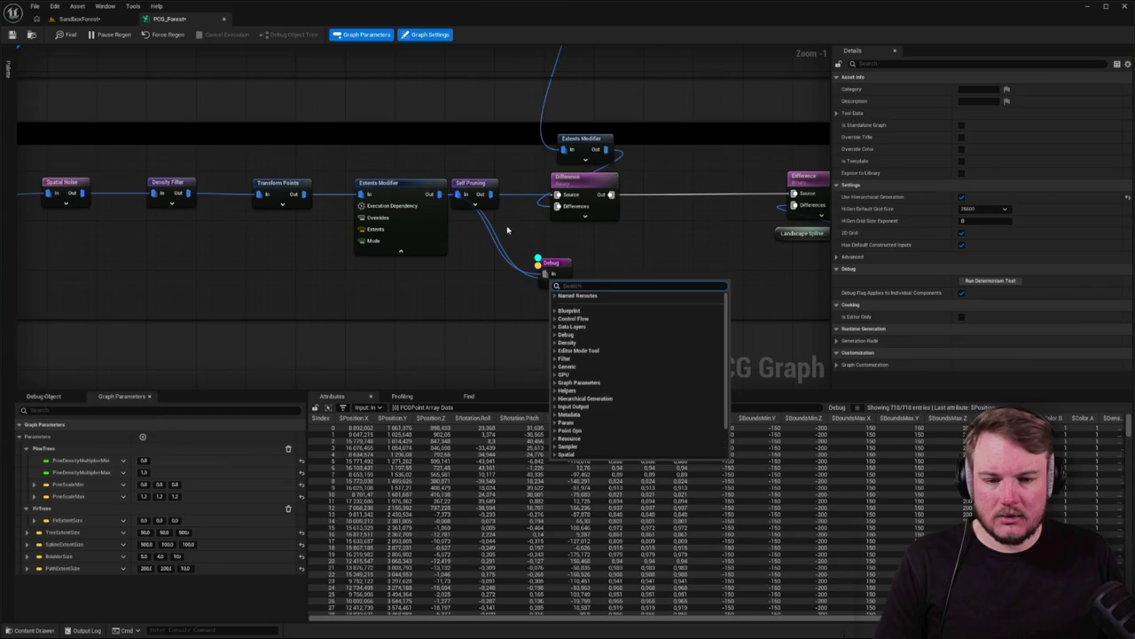
{"action": "left_click", "coordinate": [465, 264]}
{"action": "left_click", "coordinate": [552, 265]}
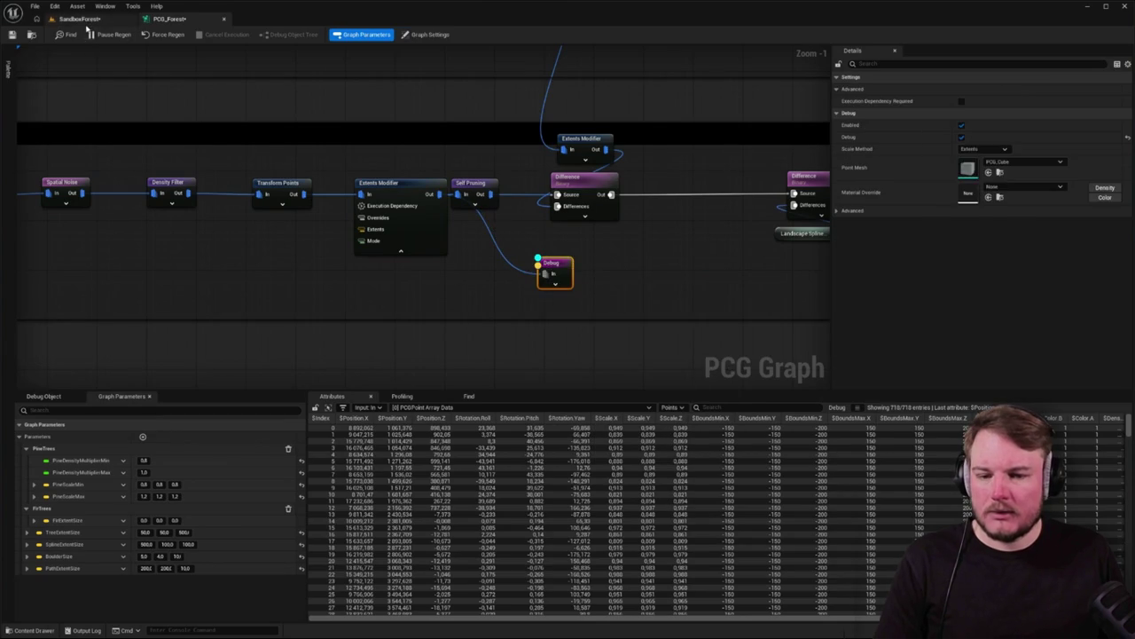
{"action": "left_click", "coordinate": [79, 19]}
{"action": "scroll", "coordinate": [443, 346], "scroll_direction": "down", "scroll_amount": 5}
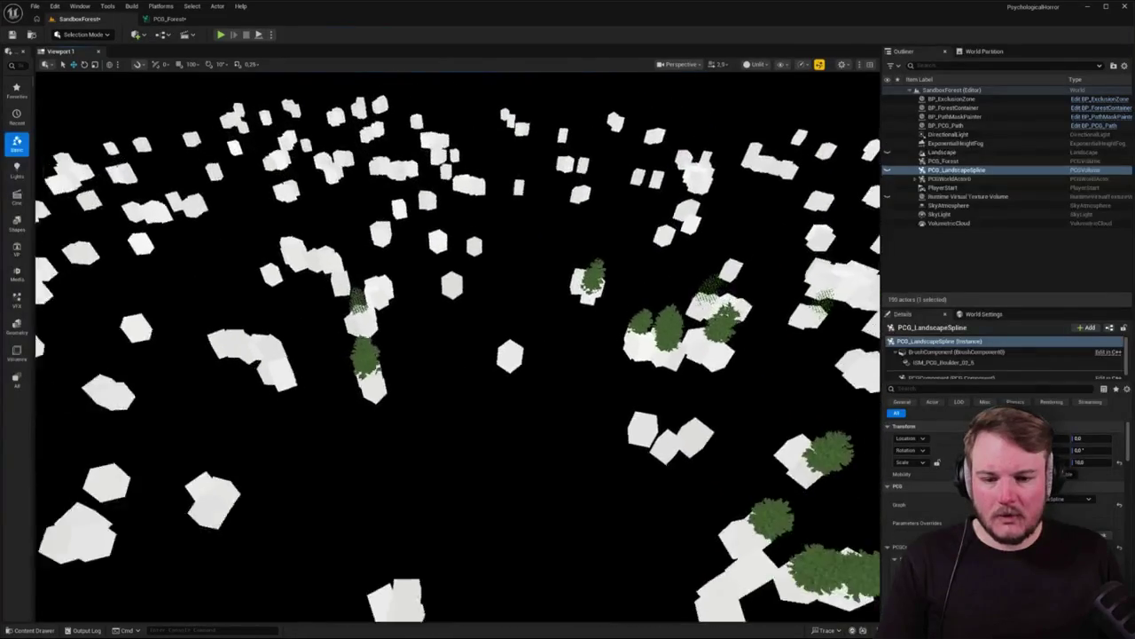
{"action": "scroll", "coordinate": [533, 240], "scroll_direction": "down", "scroll_amount": 6}
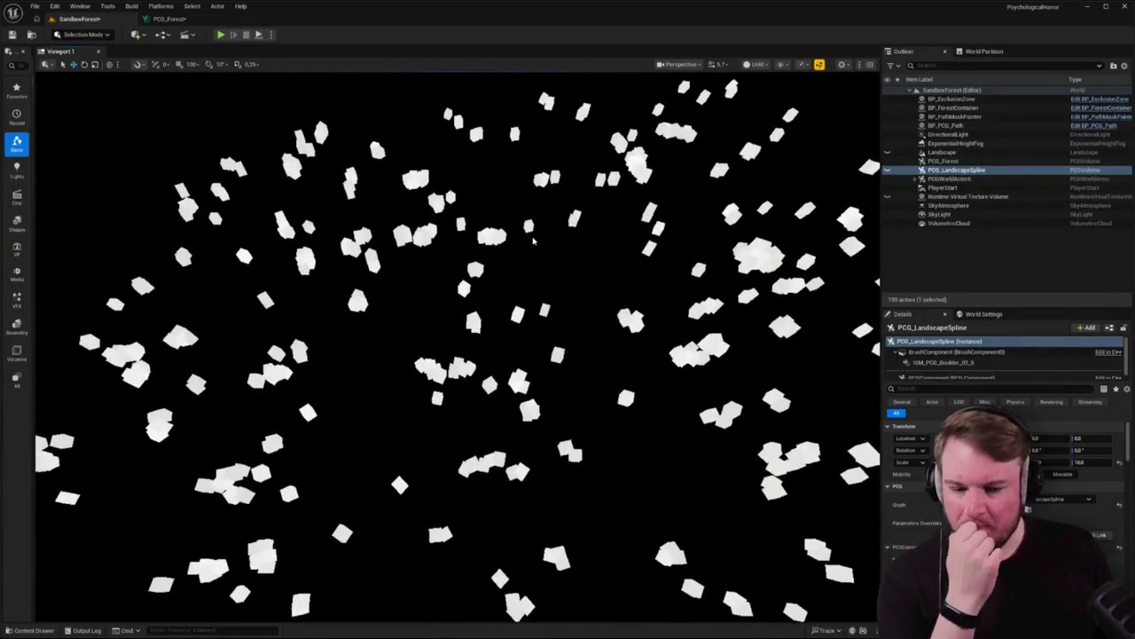
{"action": "scroll", "coordinate": [495, 235], "scroll_direction": "down", "scroll_amount": 1}
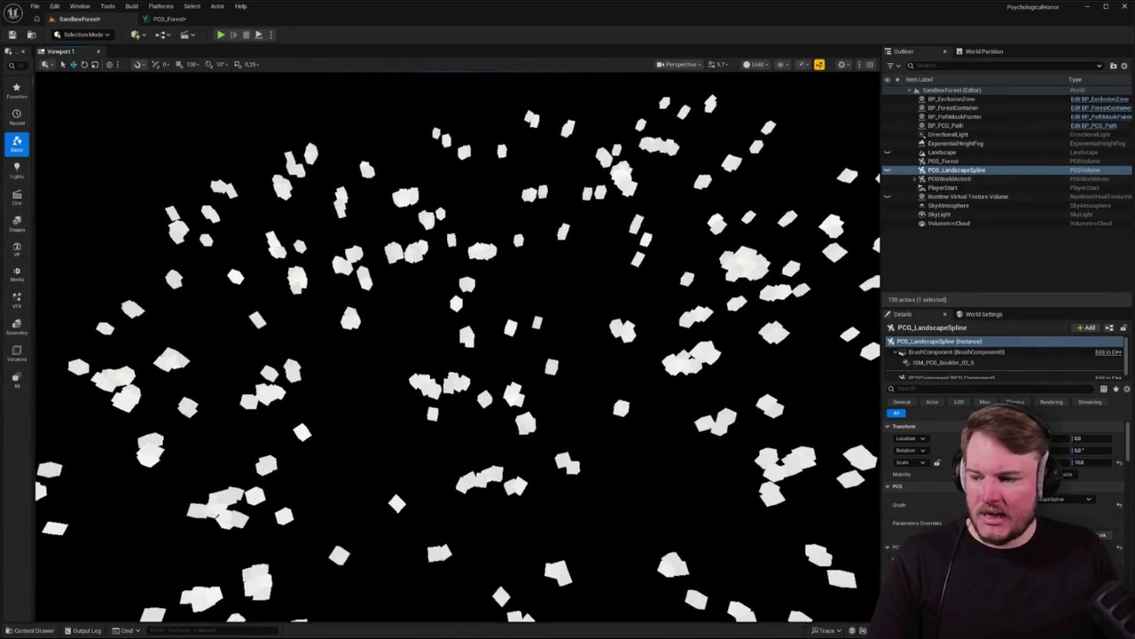
{"action": "scroll", "coordinate": [457, 346], "scroll_direction": "up", "scroll_amount": 5}
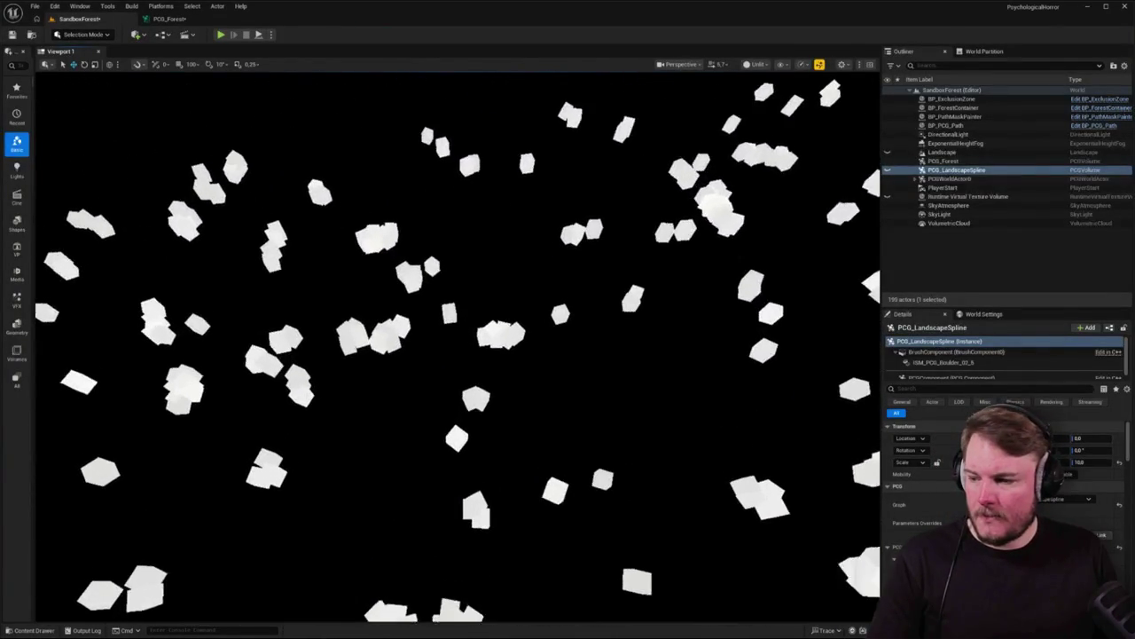
{"action": "scroll", "coordinate": [457, 346], "scroll_direction": "up", "scroll_amount": 1}
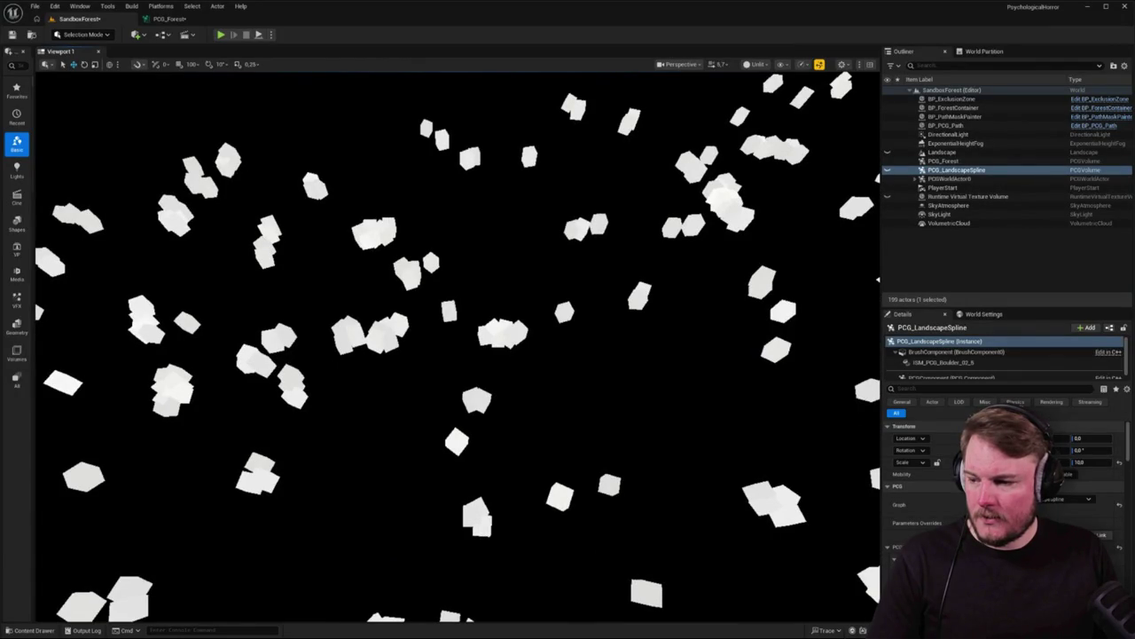
{"action": "left_click", "coordinate": [173, 18]}
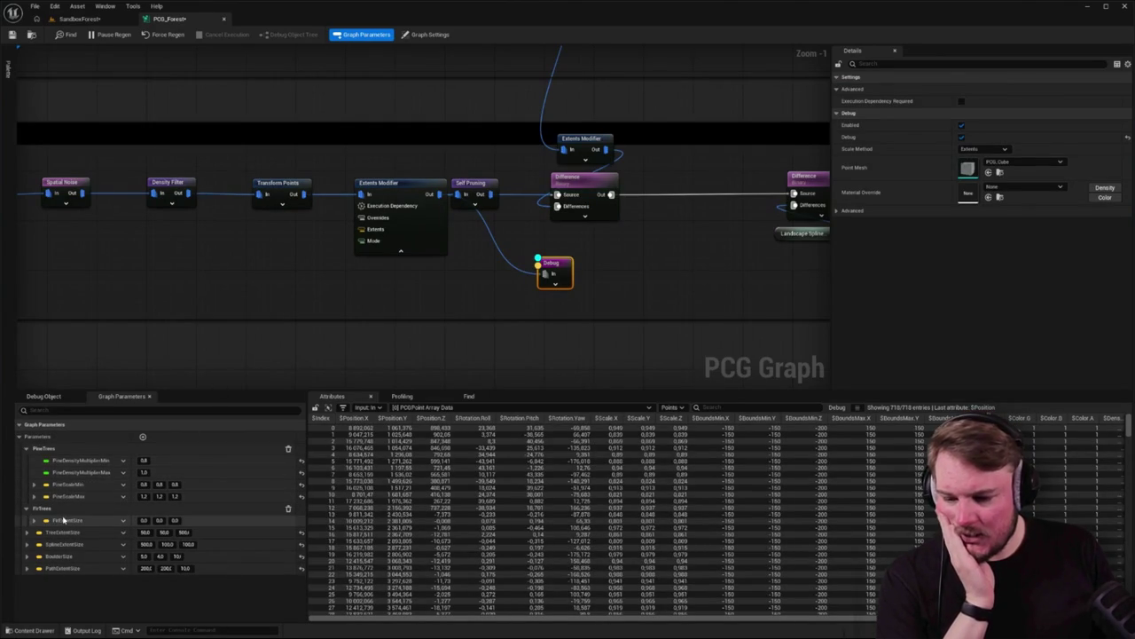
Check a size parameter's Category options, show Graph Settings, then switch back to SandboxForest
{"action": "right_click", "coordinate": [122, 537]}
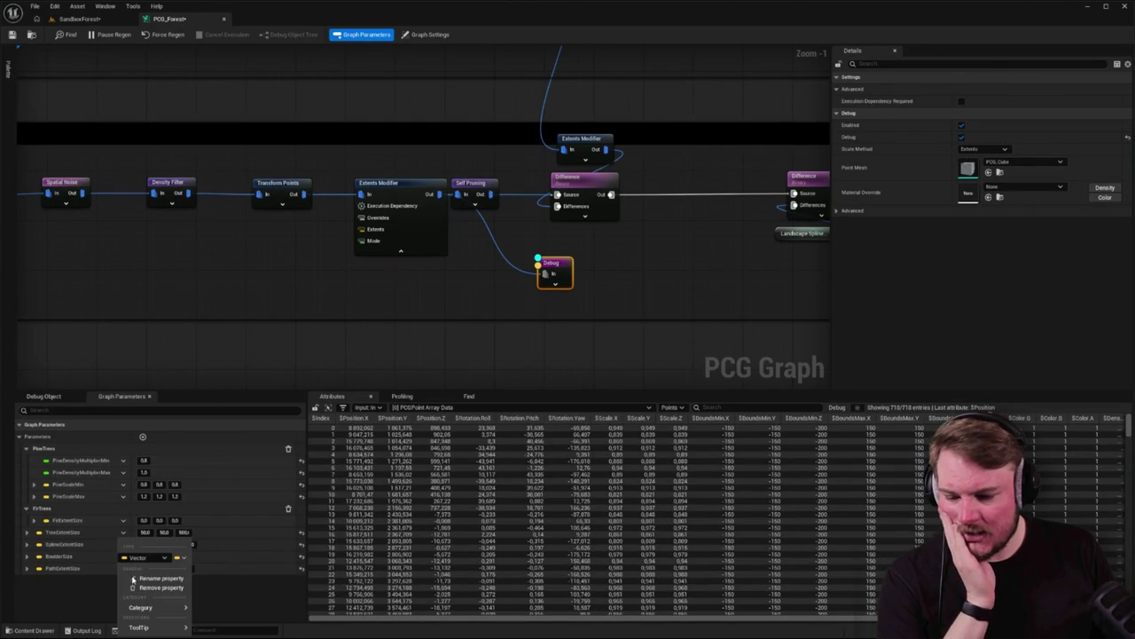
{"action": "mouse_move", "coordinate": [200, 610]}
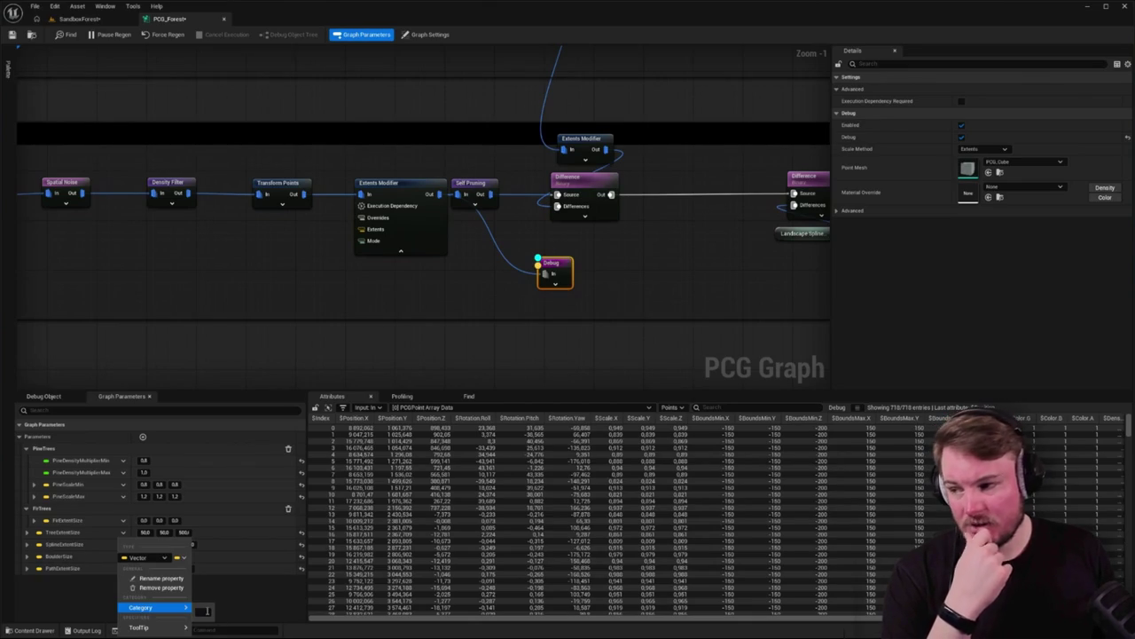
{"action": "key", "text": "Escape"}
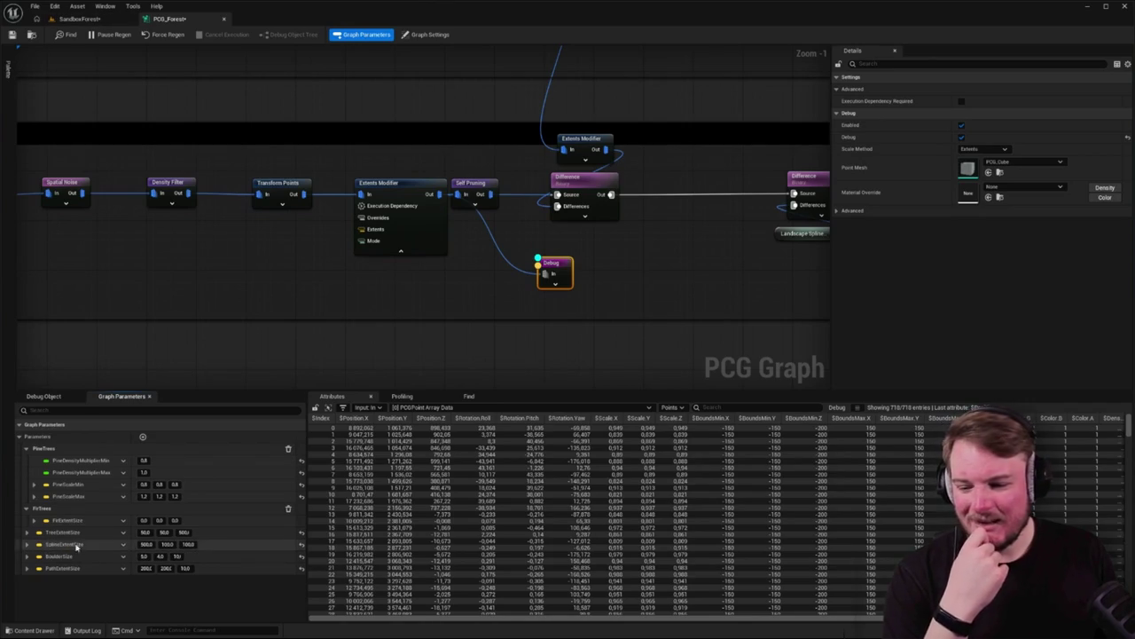
{"action": "left_click", "coordinate": [158, 345]}
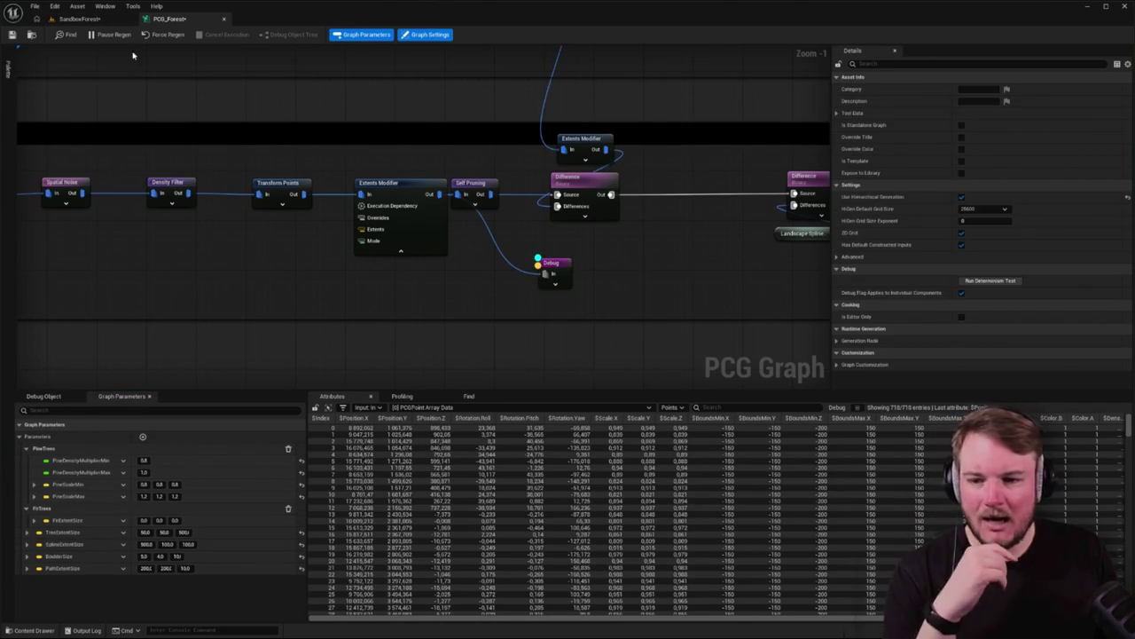
{"action": "left_click", "coordinate": [87, 22]}
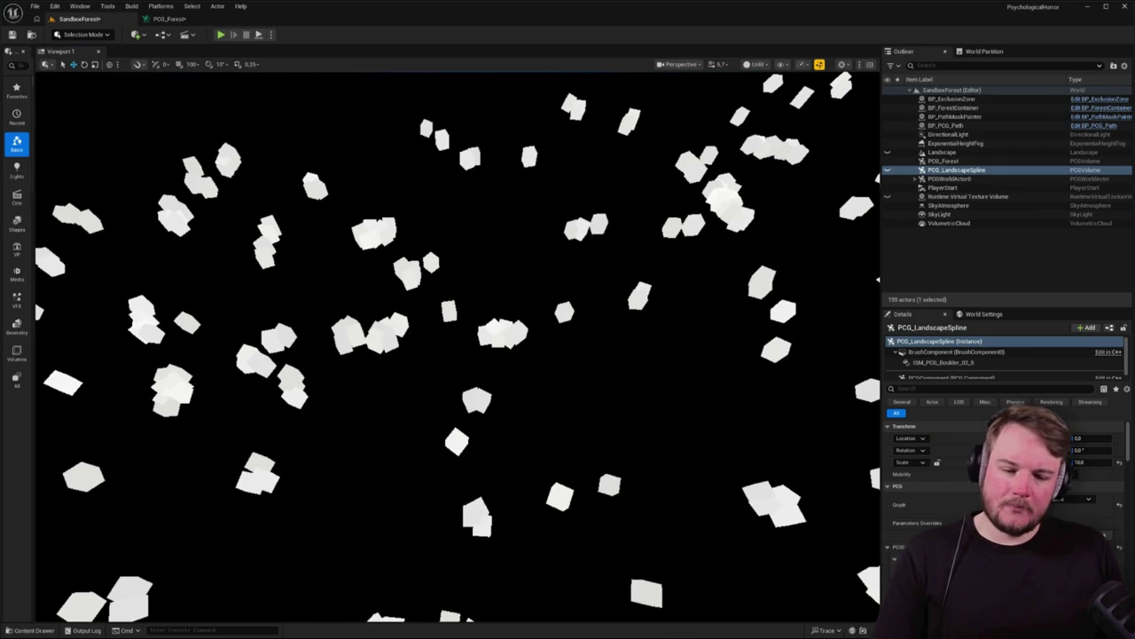
Zoom the SandboxForest viewport, return to PCG_Forest, and open the Content Drawer showing Trees/Firs
{"action": "scroll", "coordinate": [226, 439], "scroll_direction": "up", "scroll_amount": 5}
{"action": "scroll", "coordinate": [245, 422], "scroll_direction": "up", "scroll_amount": 3}
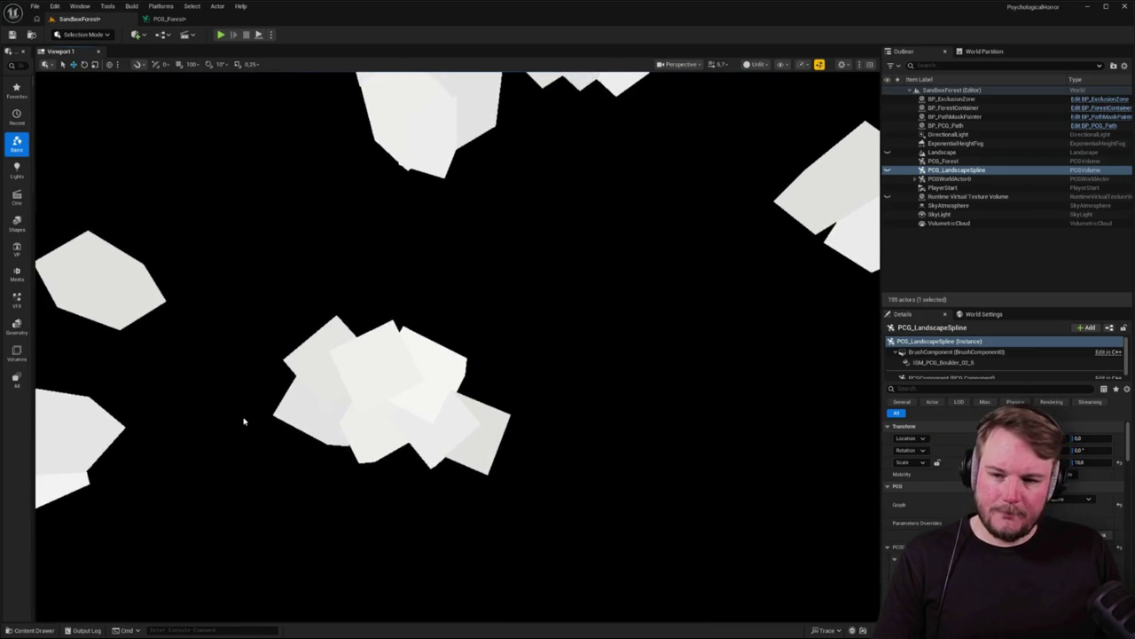
{"action": "left_click", "coordinate": [168, 19]}
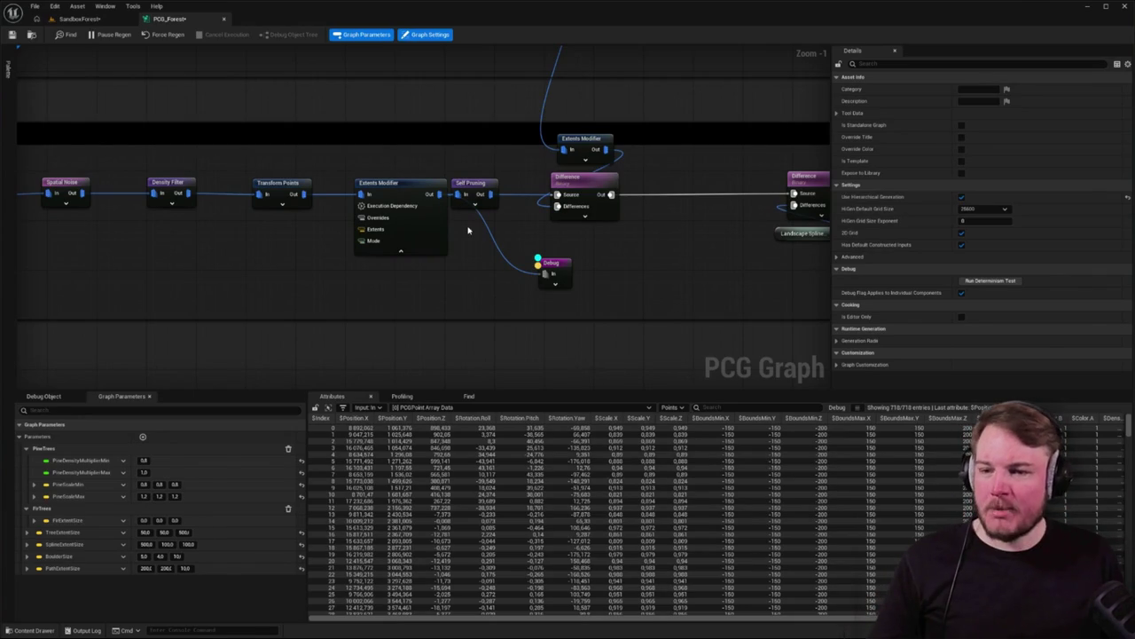
{"action": "key", "text": "ctrl+space"}
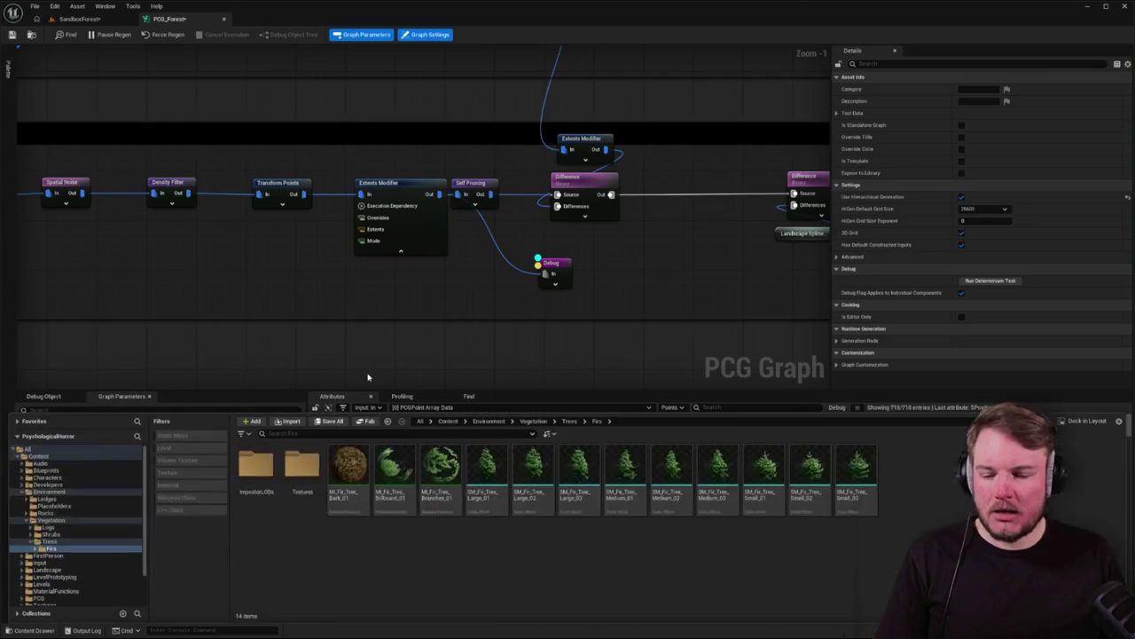
Open MI_Fir_Tree_Bark_01 and its parent M_Vegetation_01, check ConstRoughness's Group list, return to SandboxForest
{"action": "double_click", "coordinate": [360, 467]}
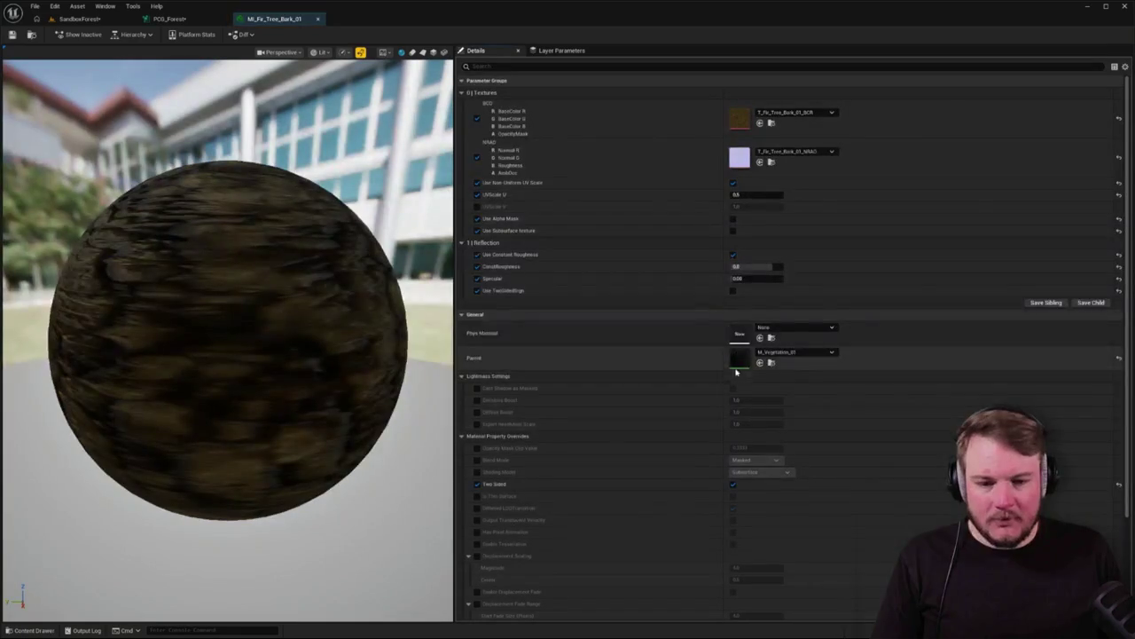
{"action": "double_click", "coordinate": [742, 359]}
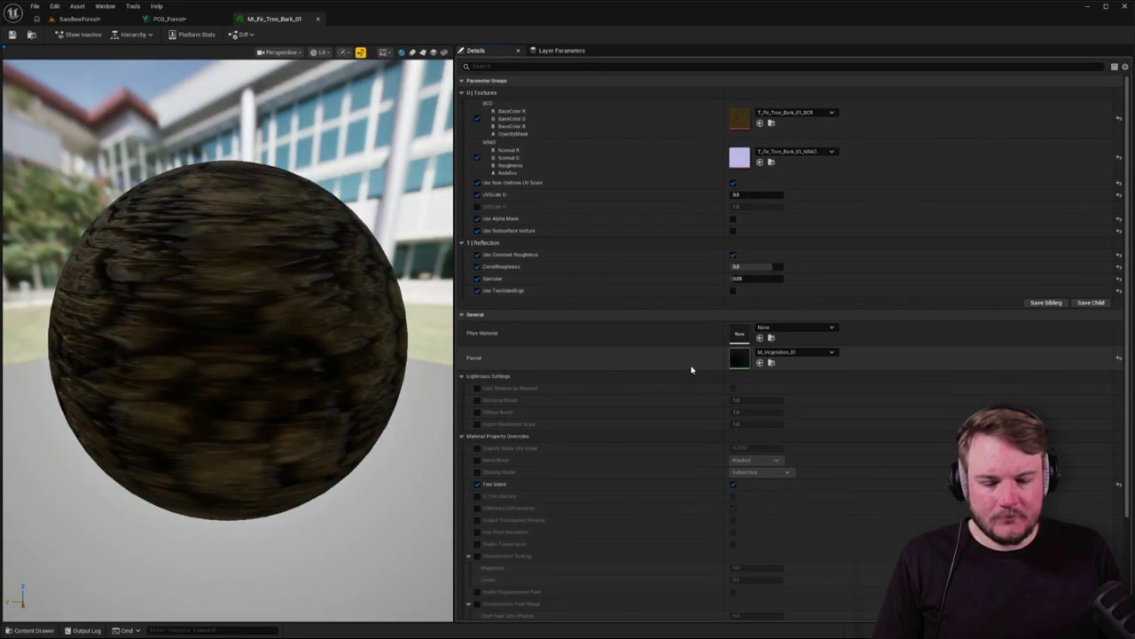
{"action": "left_click", "coordinate": [682, 250]}
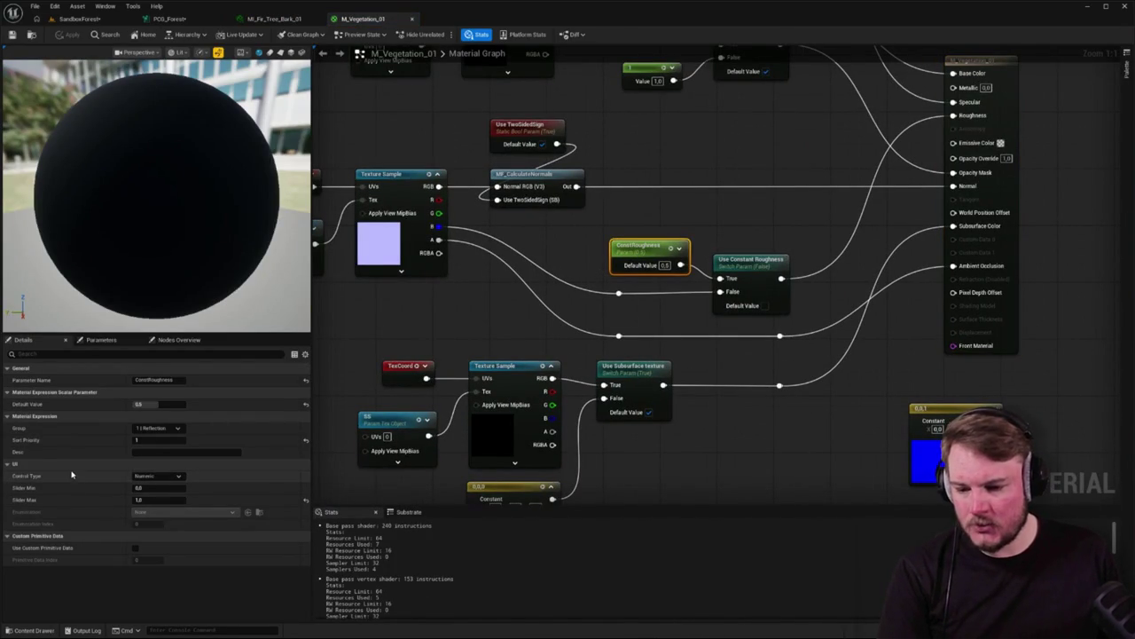
{"action": "left_click", "coordinate": [141, 428]}
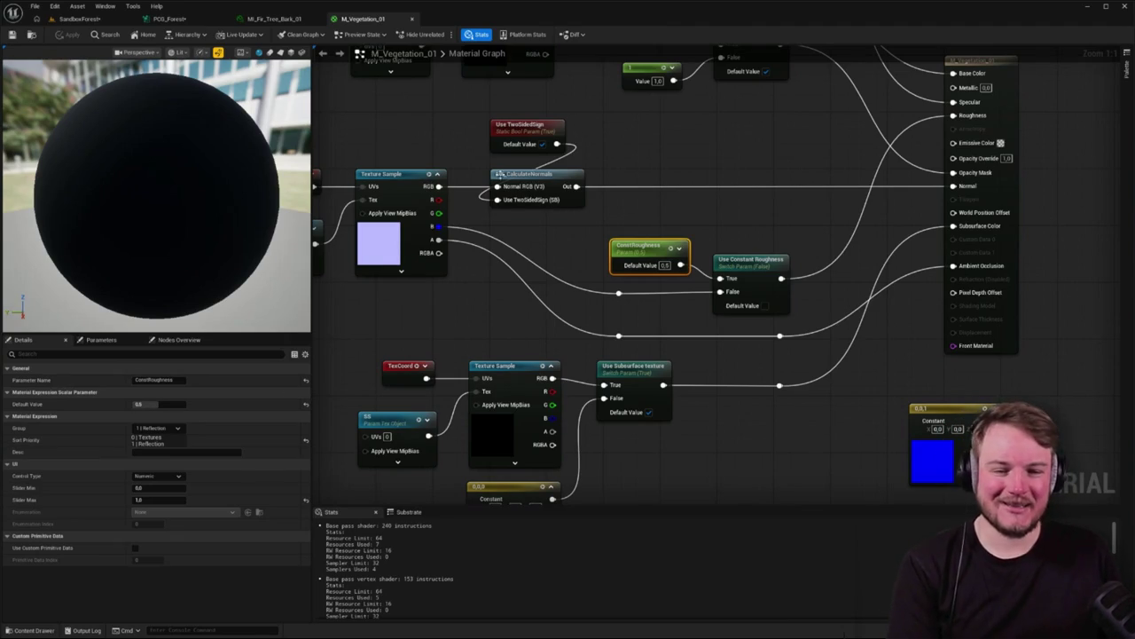
{"action": "left_click", "coordinate": [500, 176]}
{"action": "left_click", "coordinate": [115, 19]}
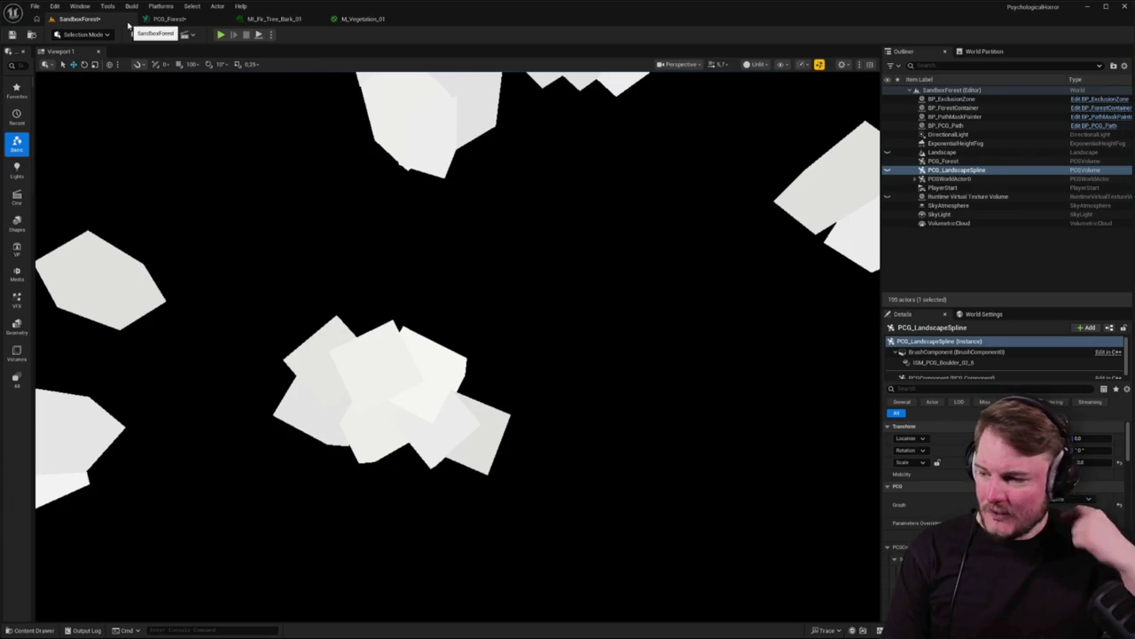
Close both material tabs, drop a FirExtentSize parameter node into the graph, and edit its first value
{"action": "left_click", "coordinate": [363, 17]}
{"action": "middle_click", "coordinate": [372, 20]}
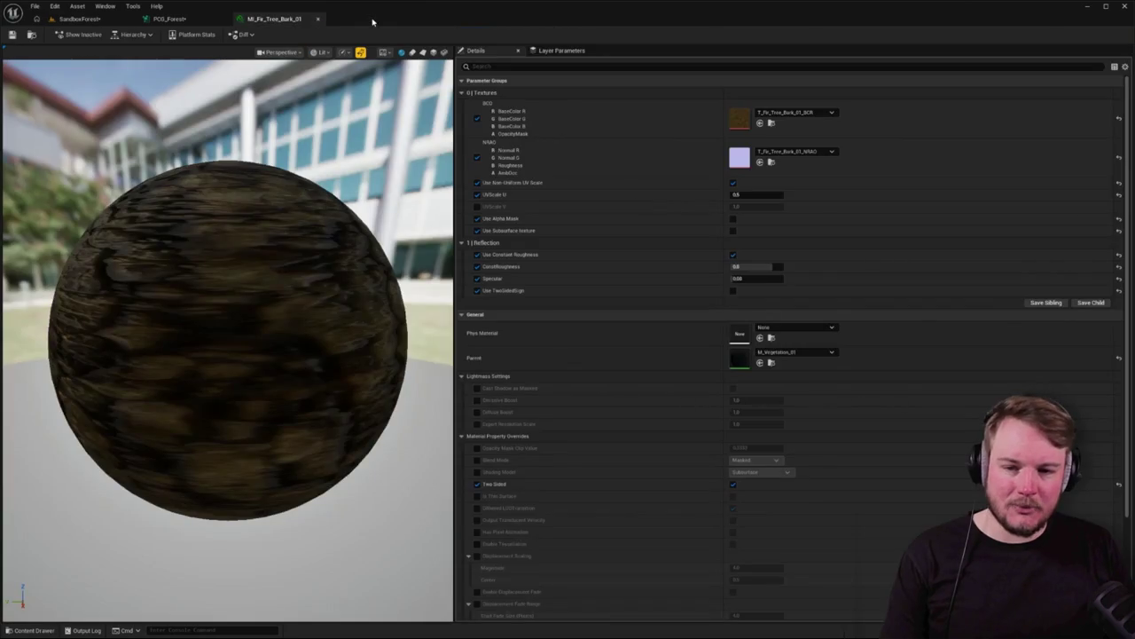
{"action": "middle_click", "coordinate": [299, 18]}
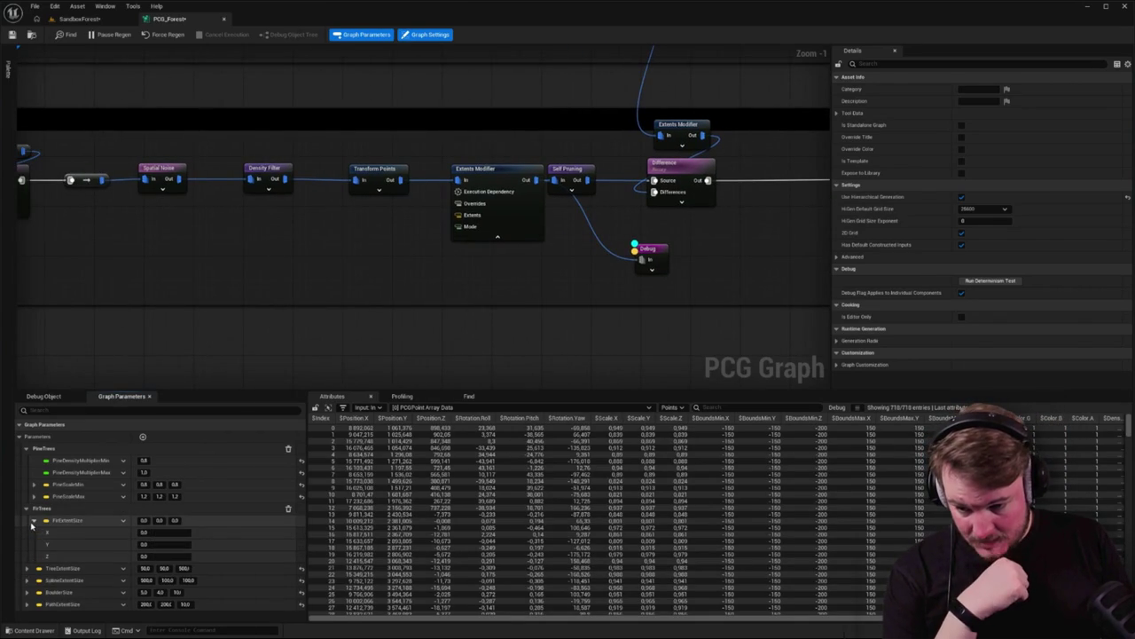
{"action": "mouse_move", "coordinate": [29, 521]}
{"action": "left_mouse_down"}
{"action": "mouse_move", "coordinate": [347, 254]}
{"action": "mouse_move", "coordinate": [359, 259]}
{"action": "mouse_move", "coordinate": [460, 184]}
{"action": "mouse_move", "coordinate": [458, 215]}
{"action": "left_mouse_up"}
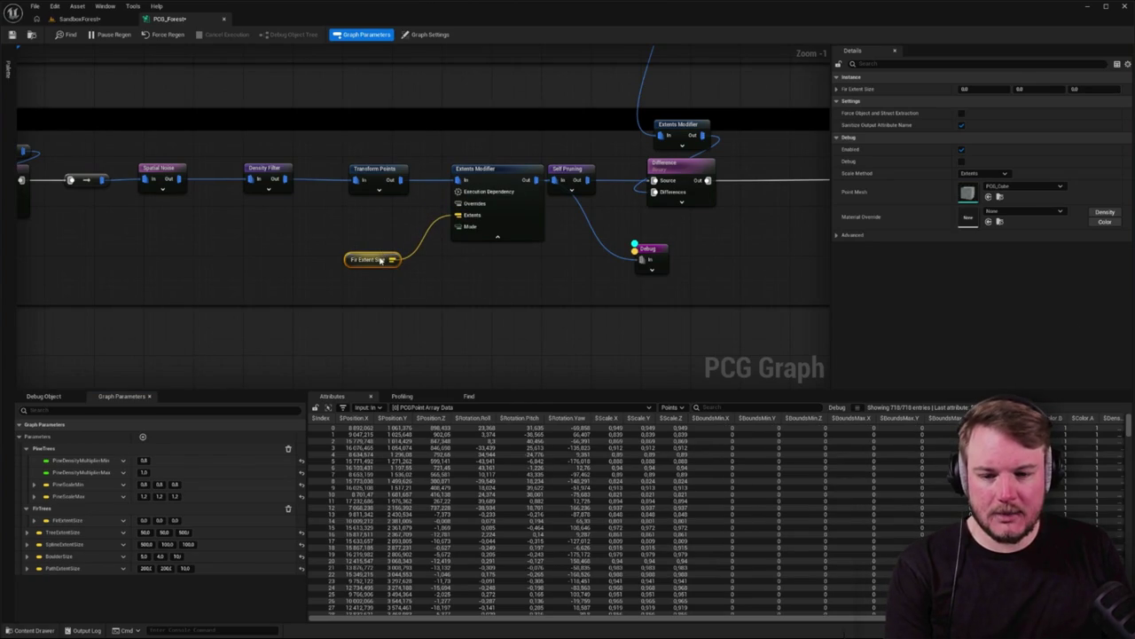
{"action": "left_click", "coordinate": [142, 521]}
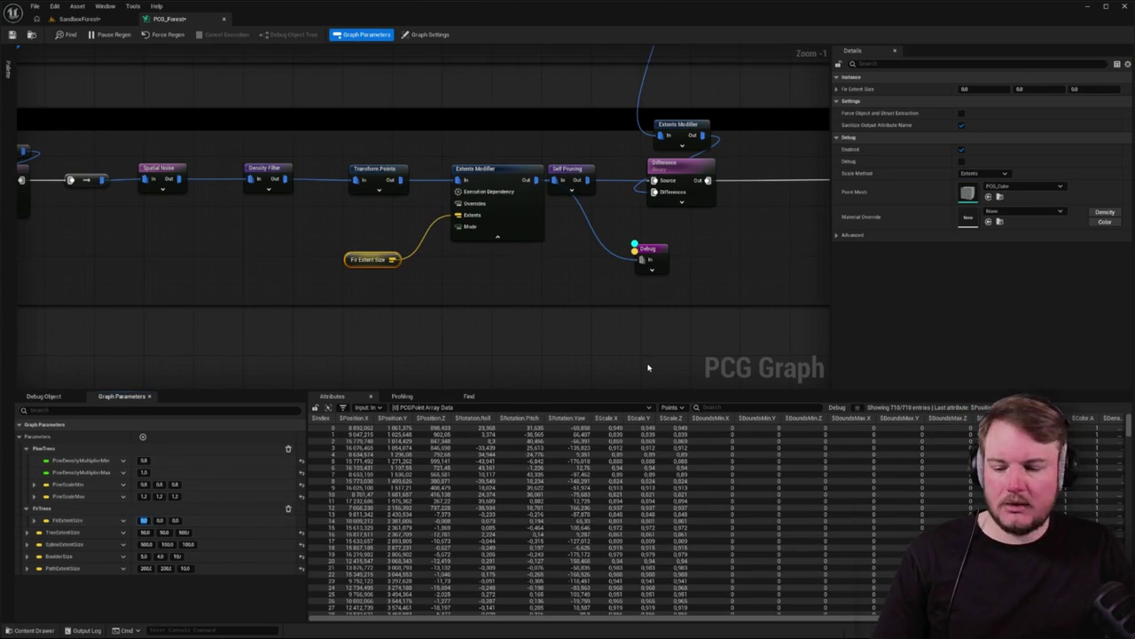